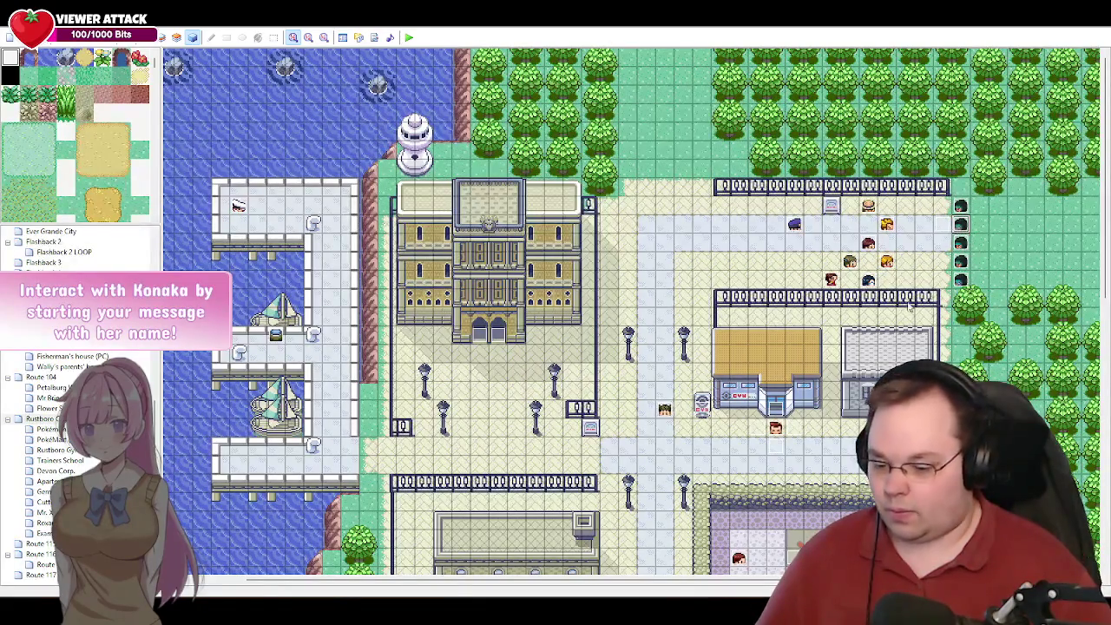
- On page 4 of the Roxanne event, open the Set Move Route command for ZamSon Grunt 2
double_click(664, 410)
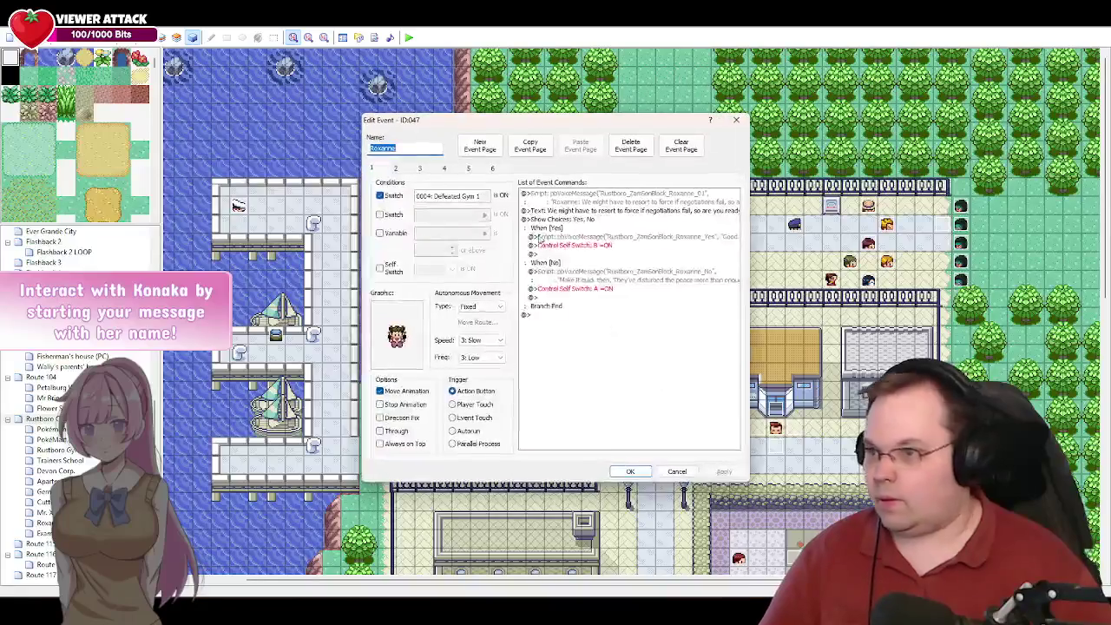
click(447, 169)
drag(736, 256, 742, 351)
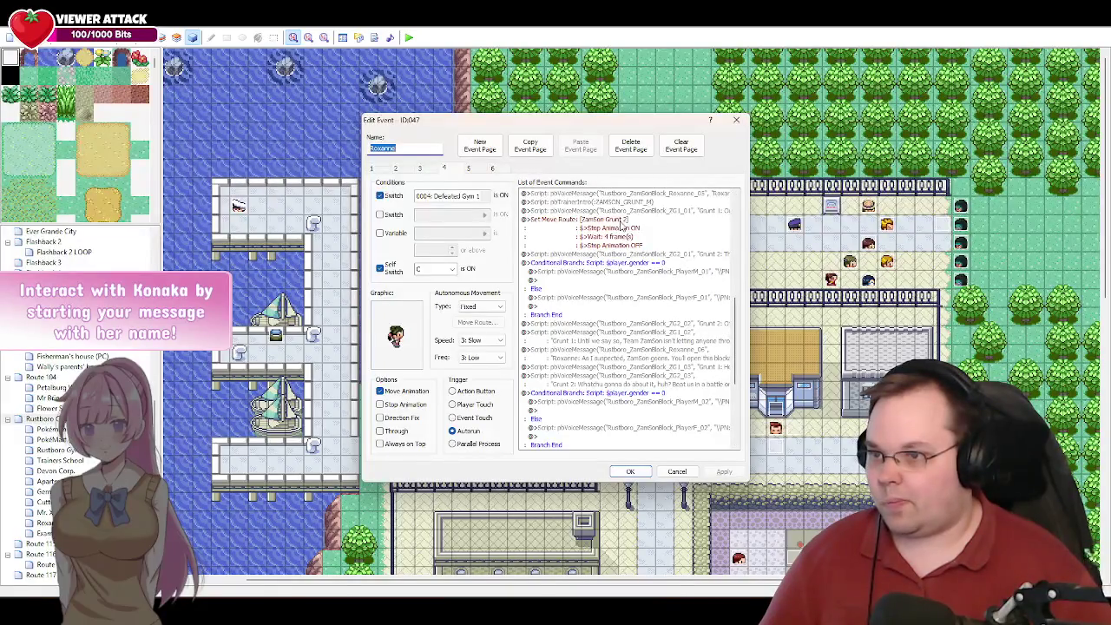
click(618, 224)
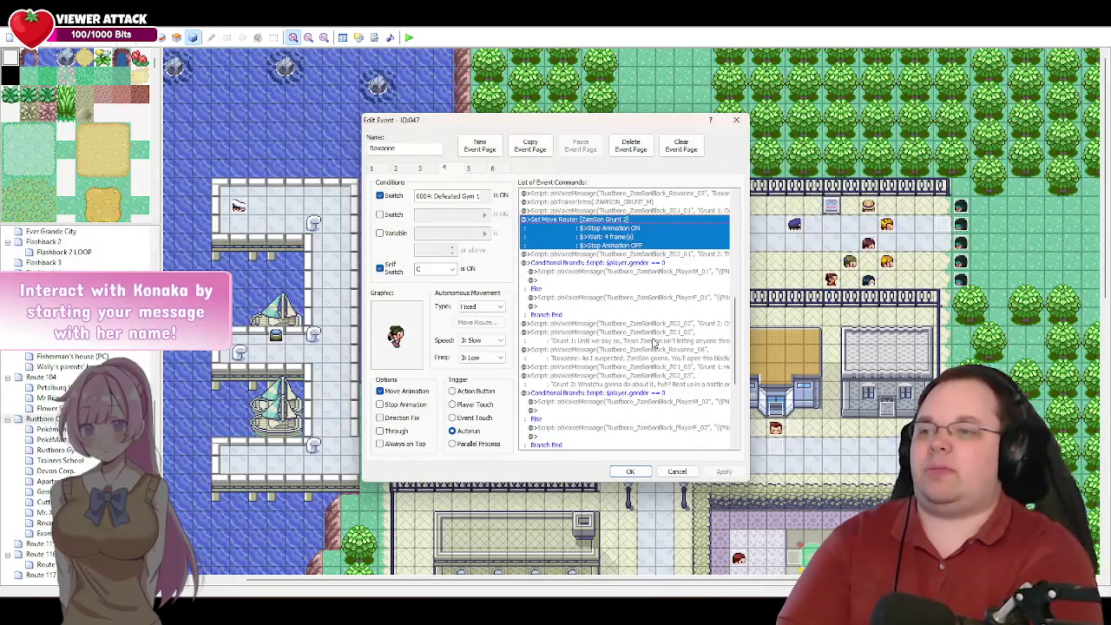
key(Return)
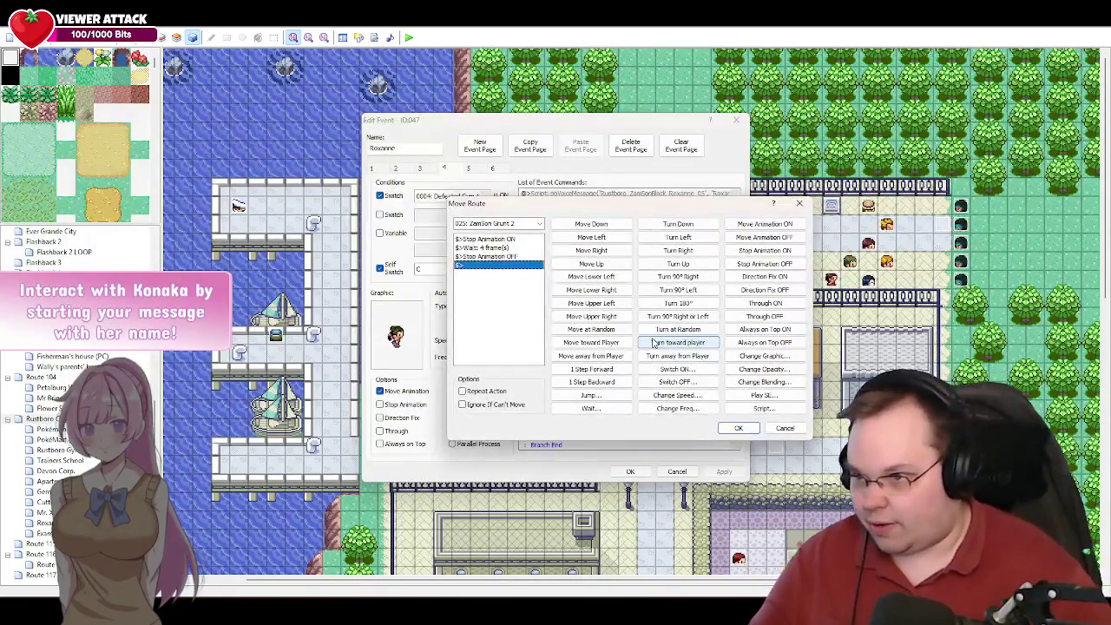
- Replace the Stop Animation ON step with a Change Graphic to the ZamSon Grunt Female sprite
click(503, 239)
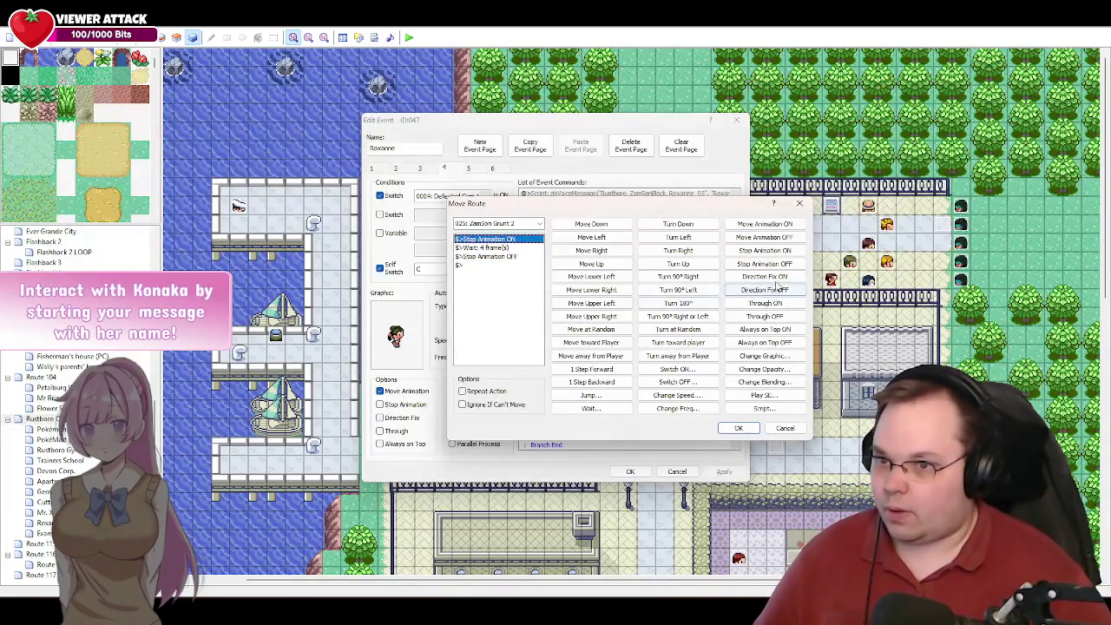
key(Delete)
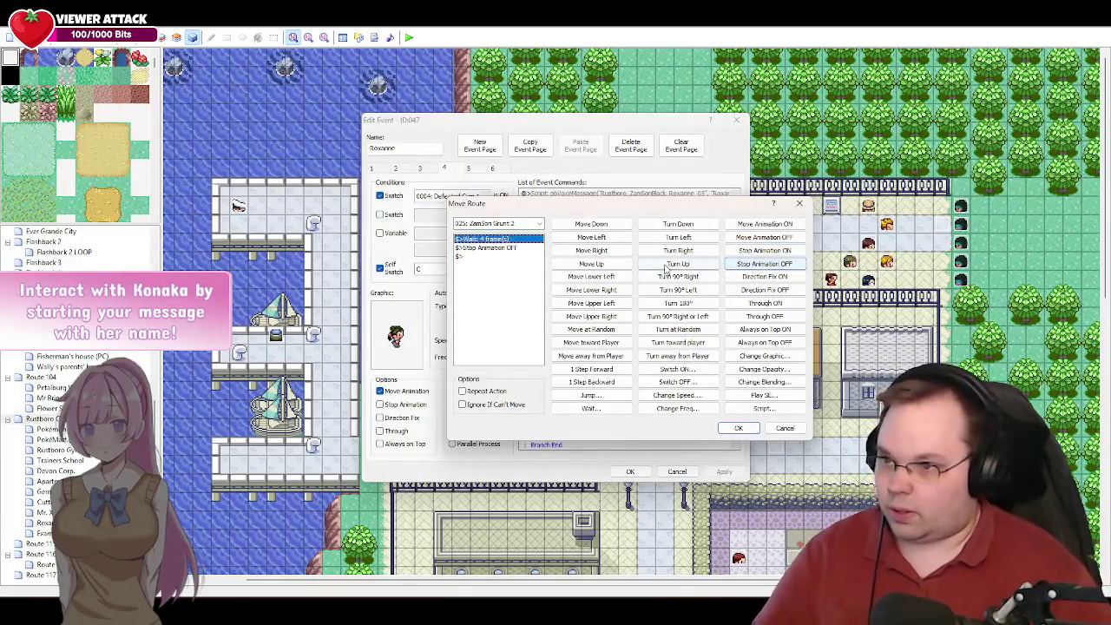
click(764, 356)
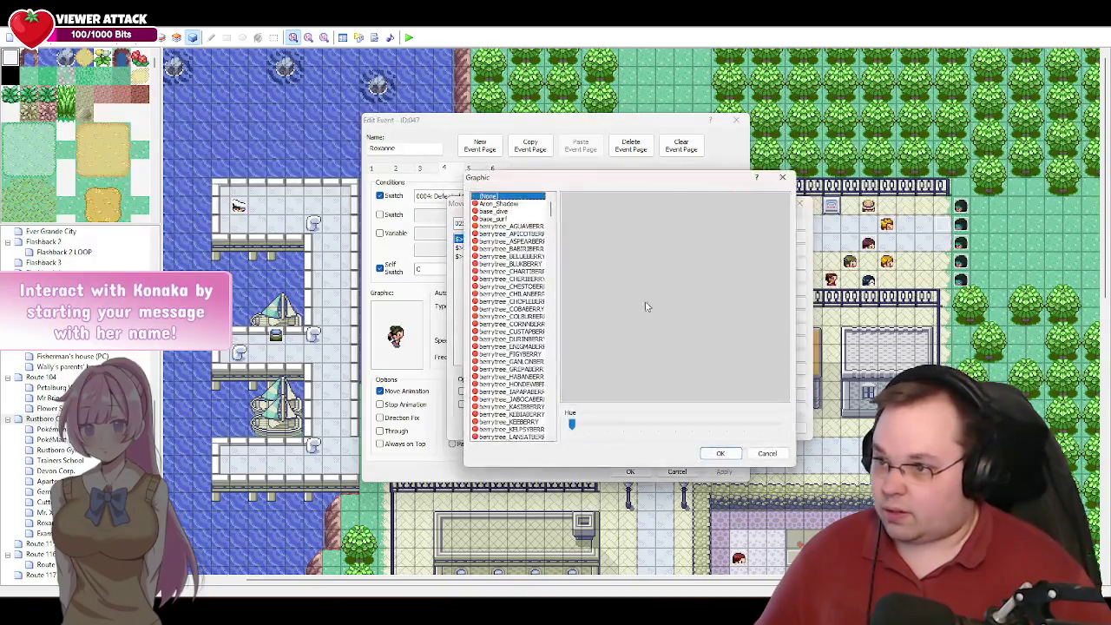
drag(551, 212, 560, 396)
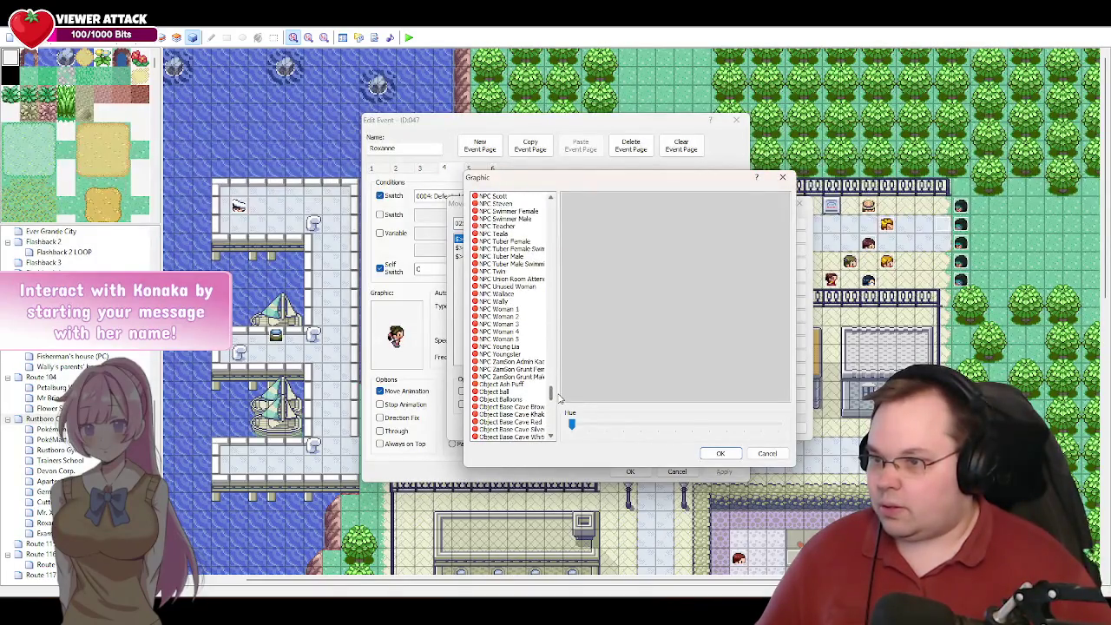
click(516, 370)
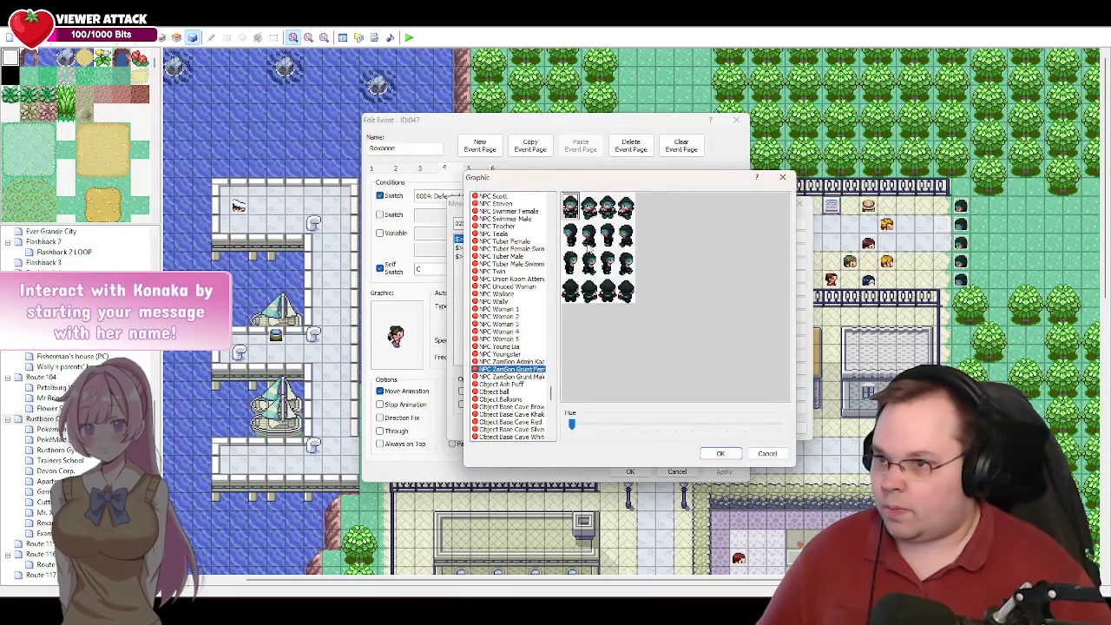
click(589, 237)
click(719, 454)
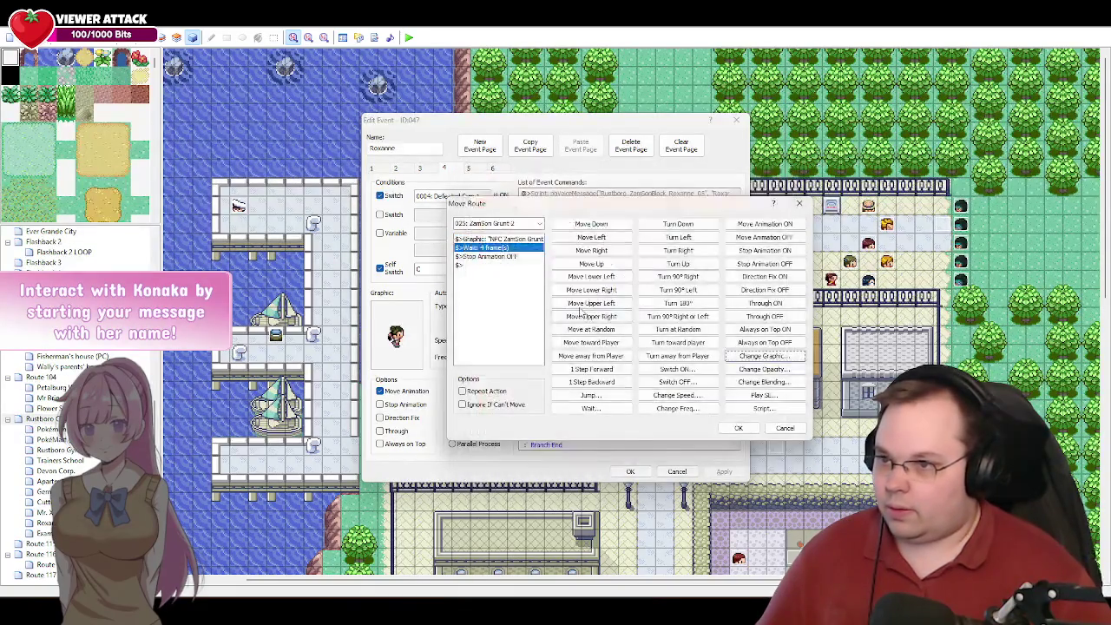
- Shorten the wait to 2 frames and delete the Stop Animation OFF step
click(505, 258)
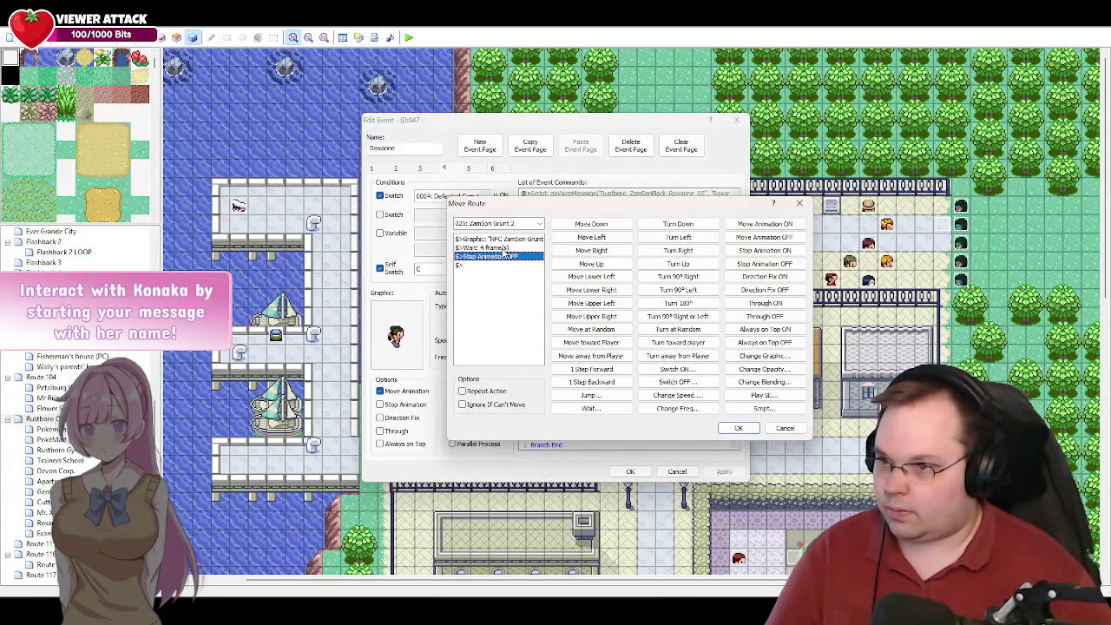
click(505, 249)
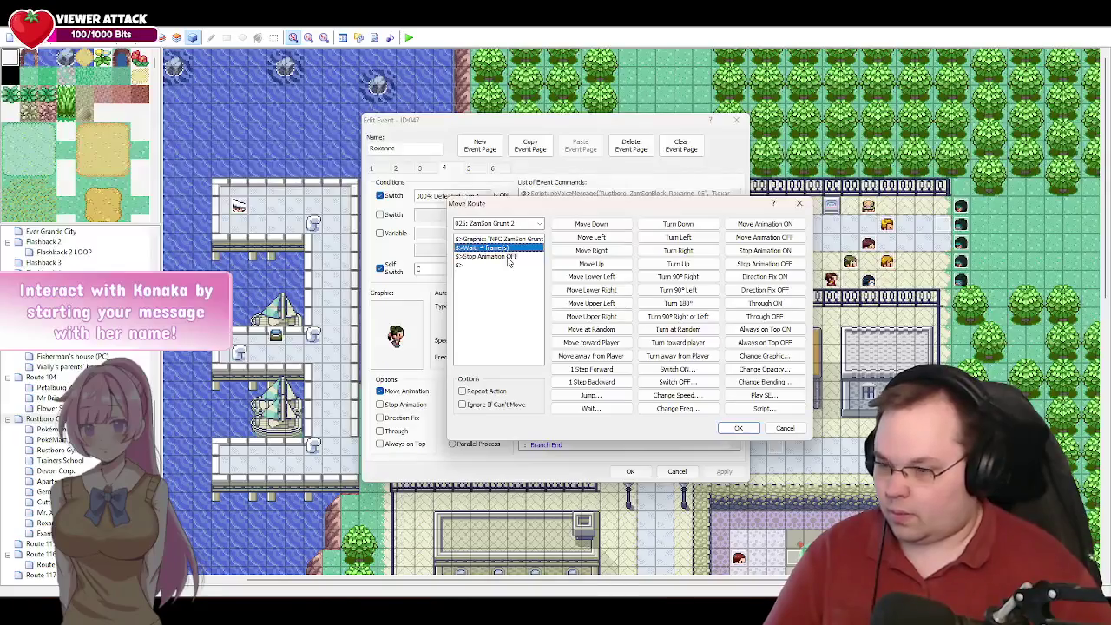
double_click(499, 248)
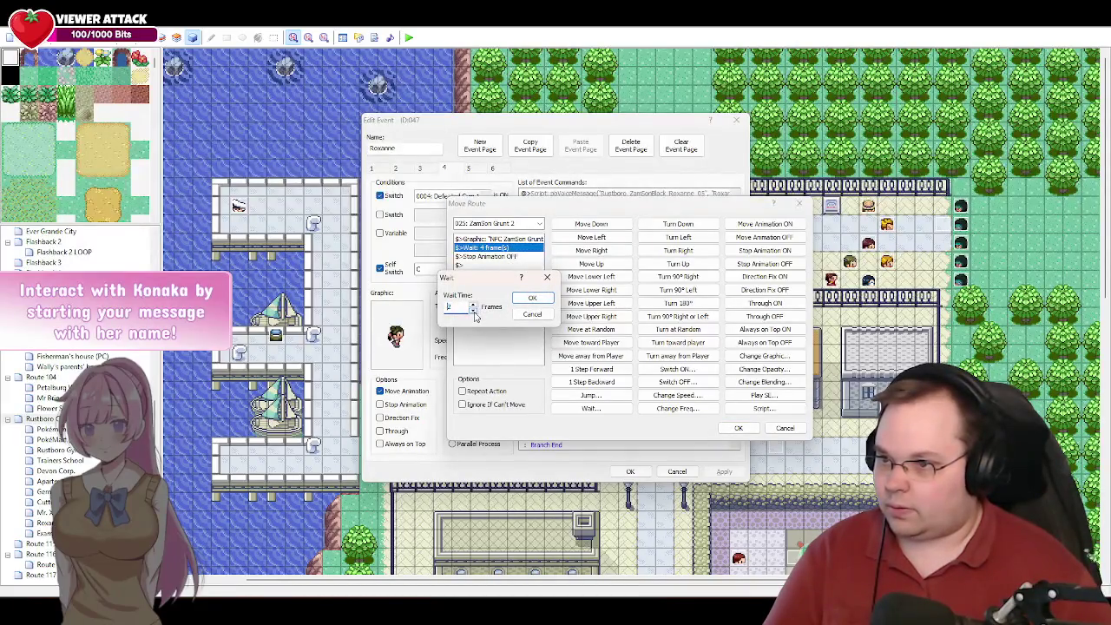
click(532, 298)
click(513, 259)
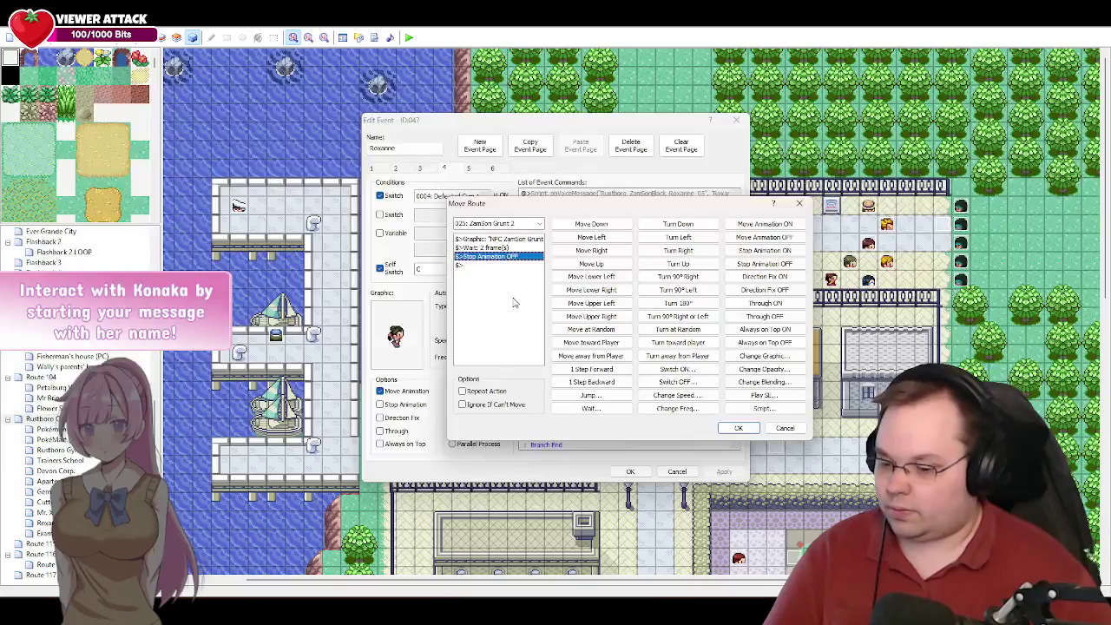
key(Delete)
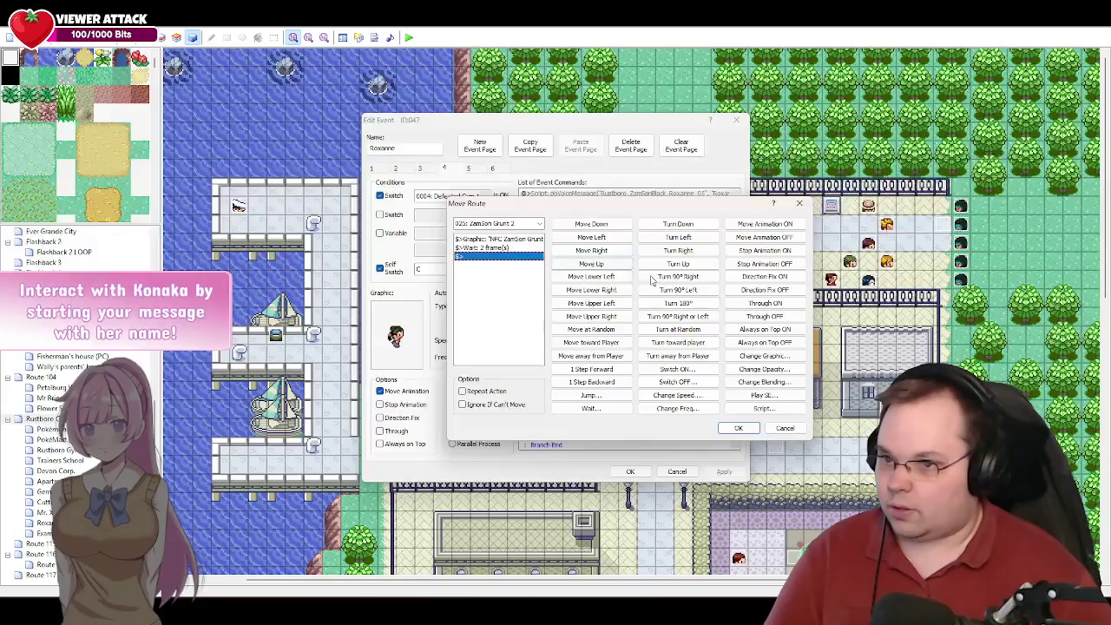
- Add a second grunt female Change Graphic using the second-row sprite, then apply the route
click(763, 356)
drag(552, 227, 555, 396)
click(510, 354)
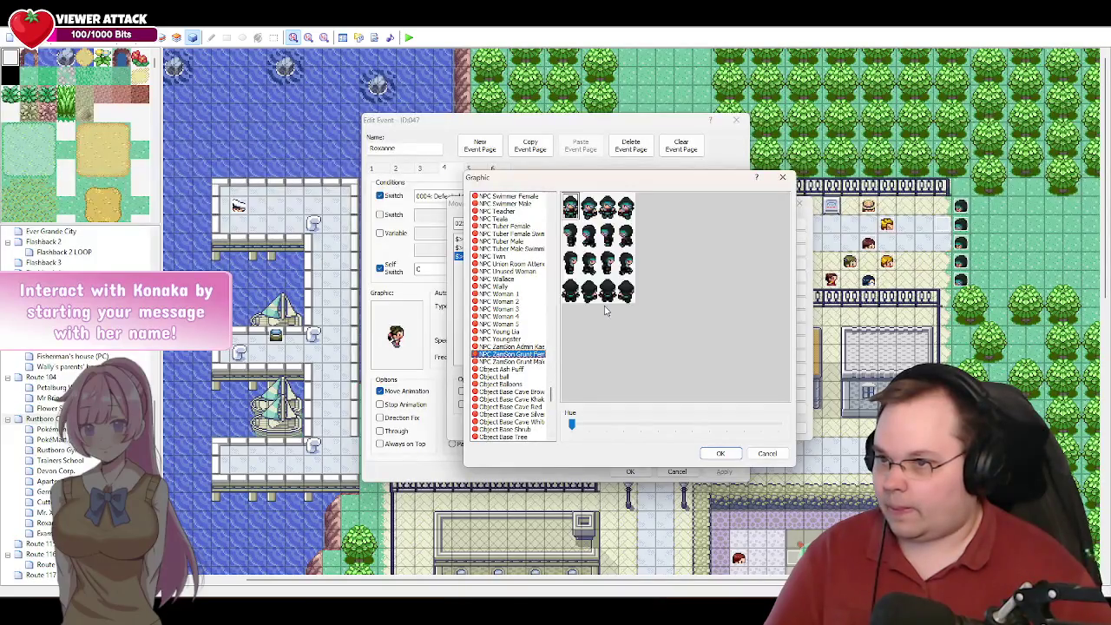
click(574, 242)
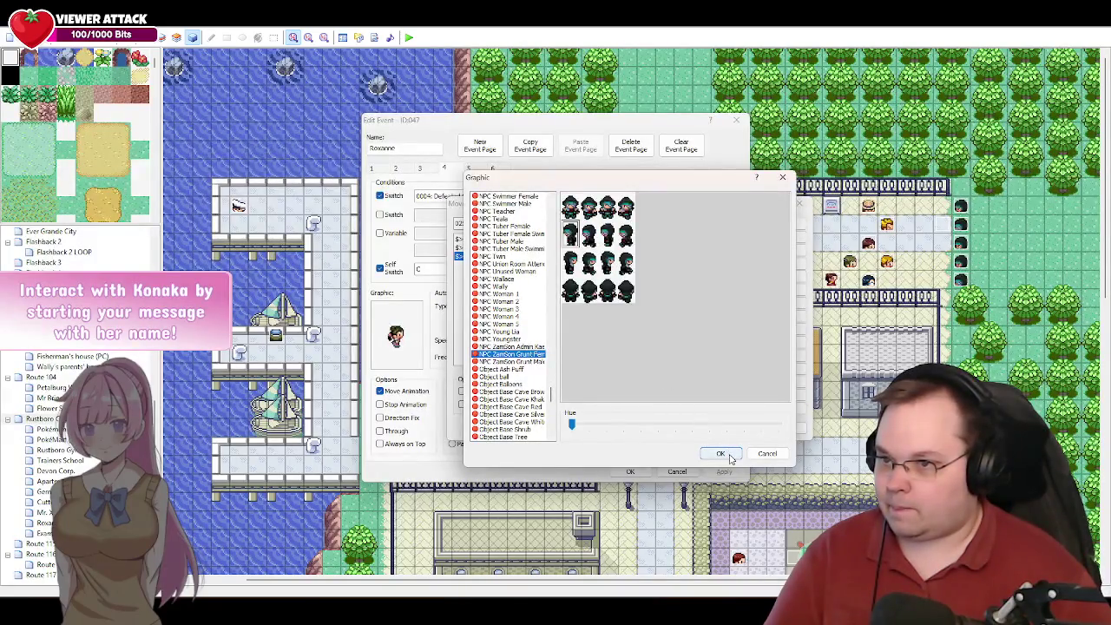
click(720, 454)
click(739, 430)
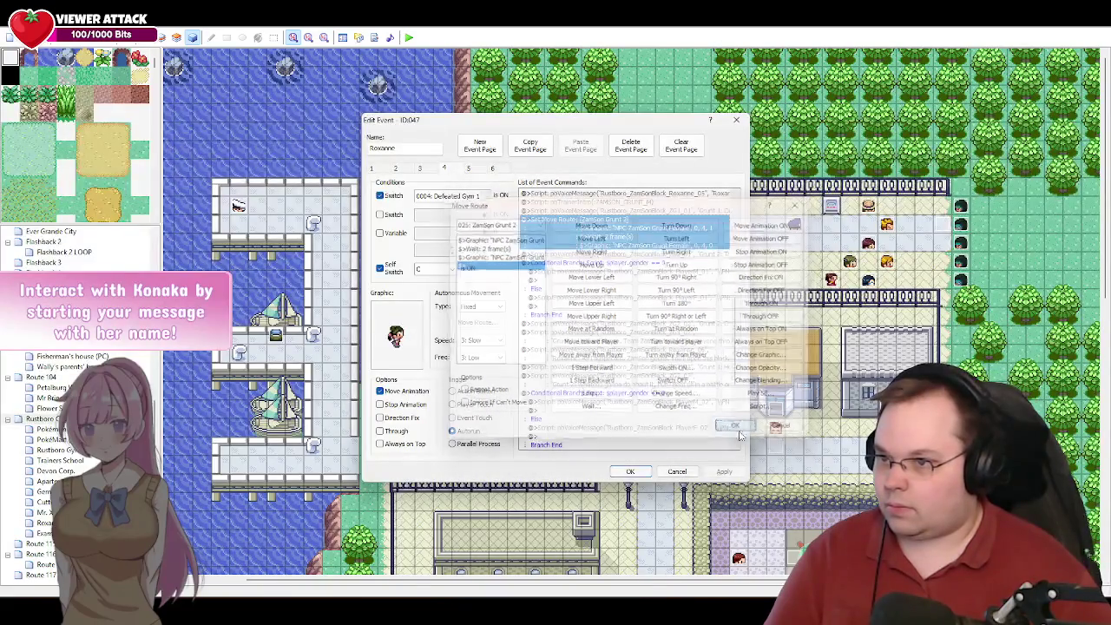
click(725, 473)
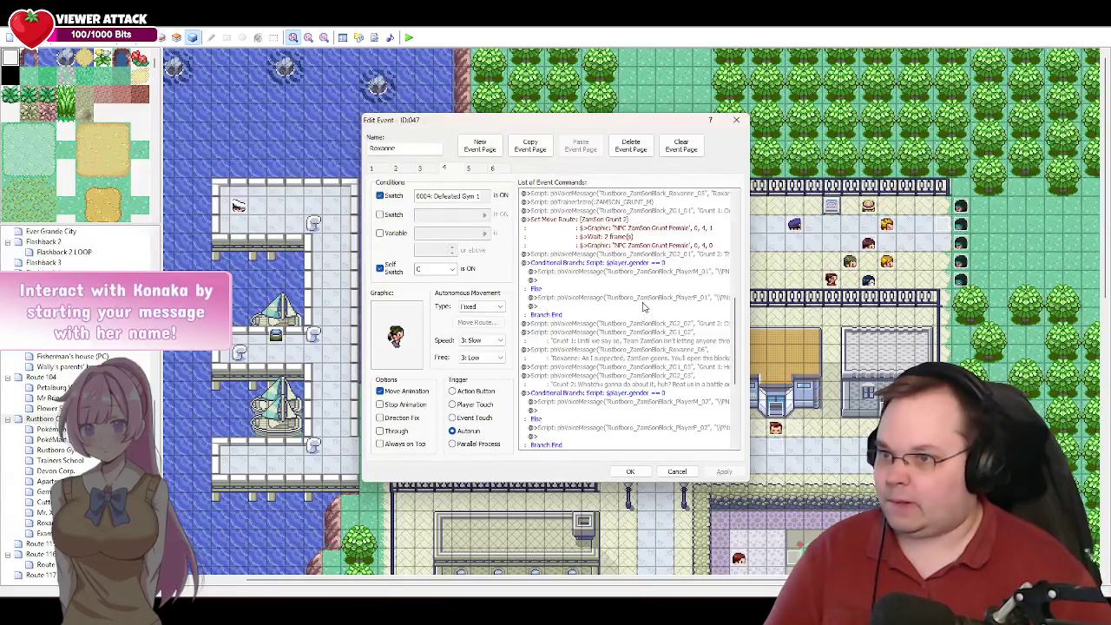
- Change the route's wait to 3 frames and close the event editor
click(621, 239)
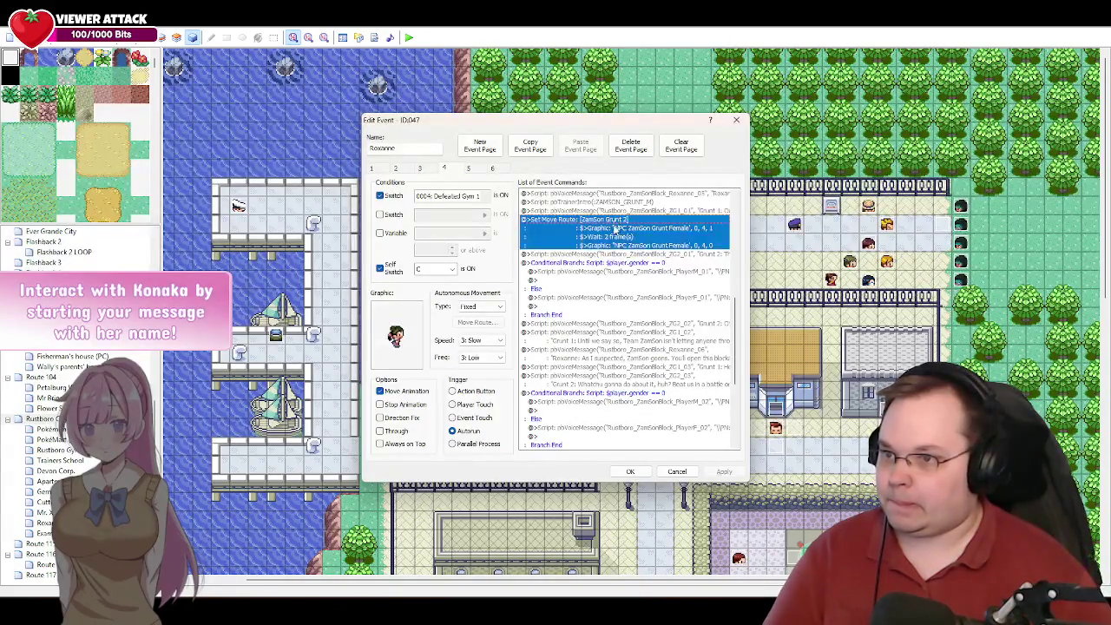
double_click(616, 227)
click(505, 249)
double_click(499, 248)
text(3)
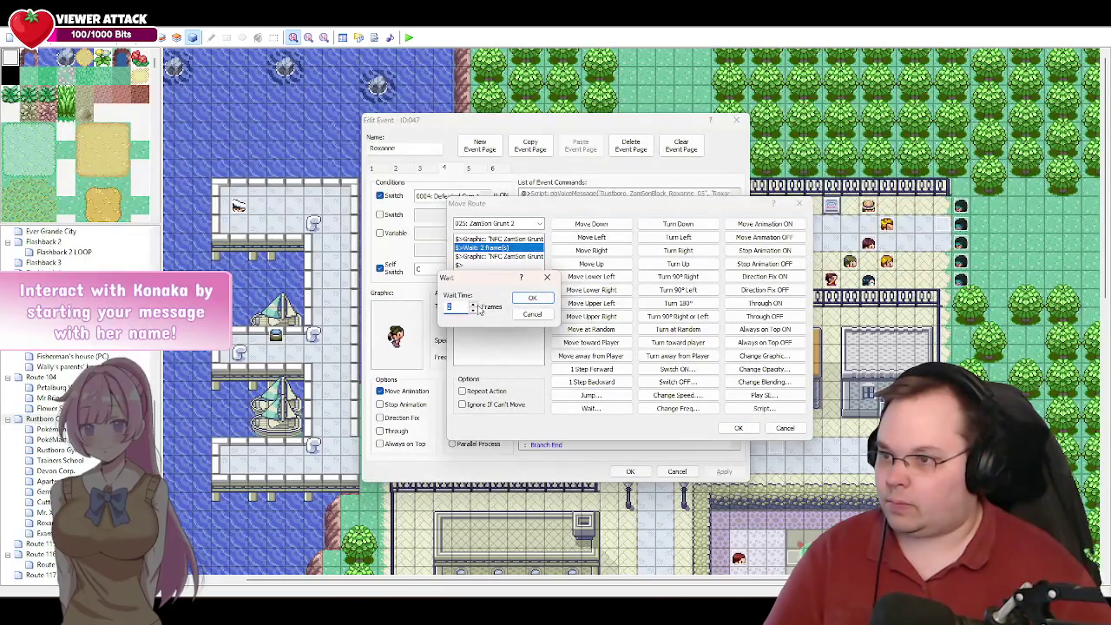
click(533, 299)
click(738, 428)
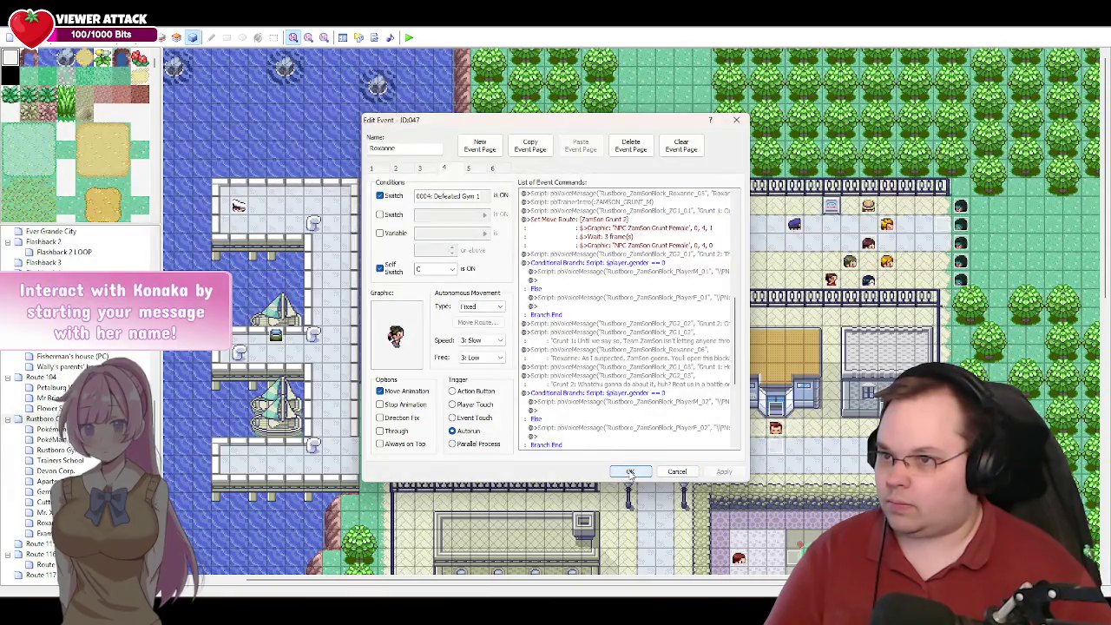
click(630, 471)
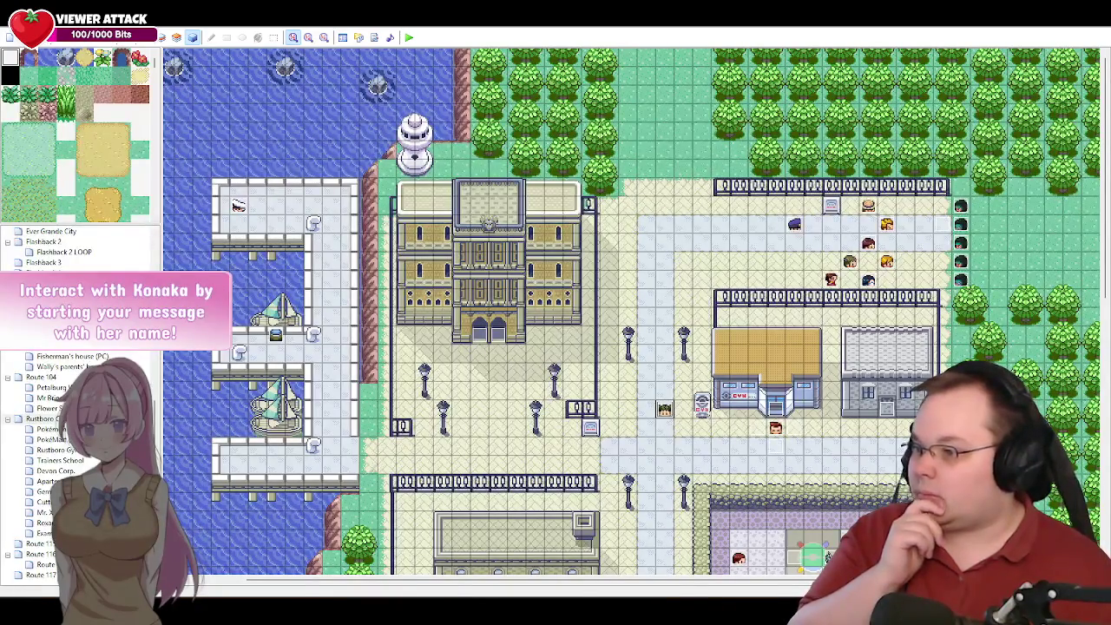
- Pause the battle music video in the browser and return to the Rustboro map
mouse_move(131, 612)
click(212, 543)
key(space)
key(alt+Tab)
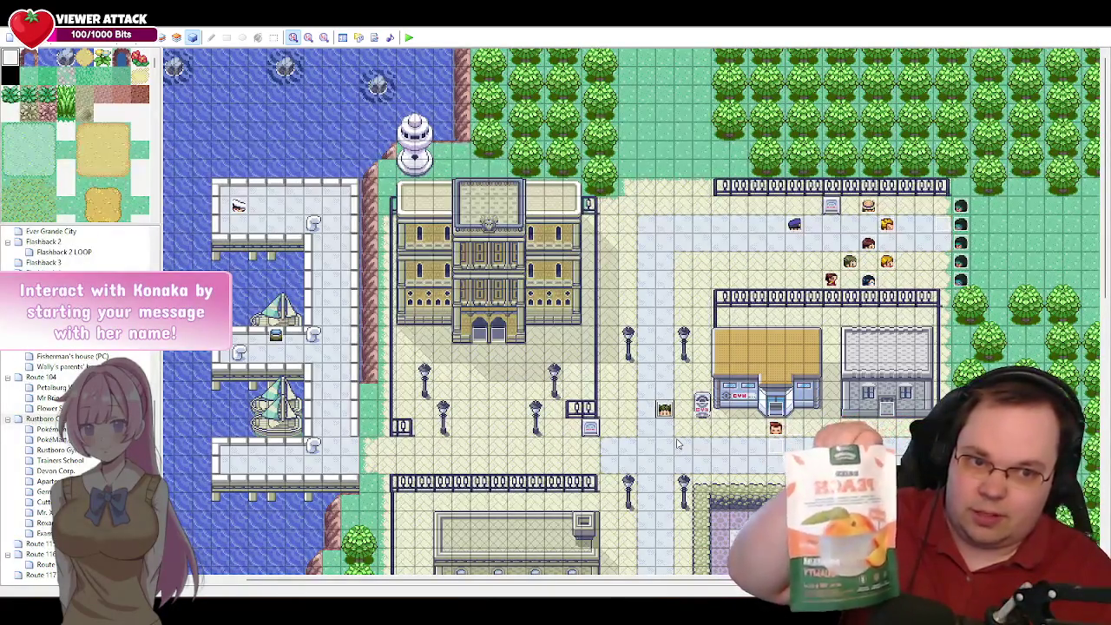
right_click(689, 436)
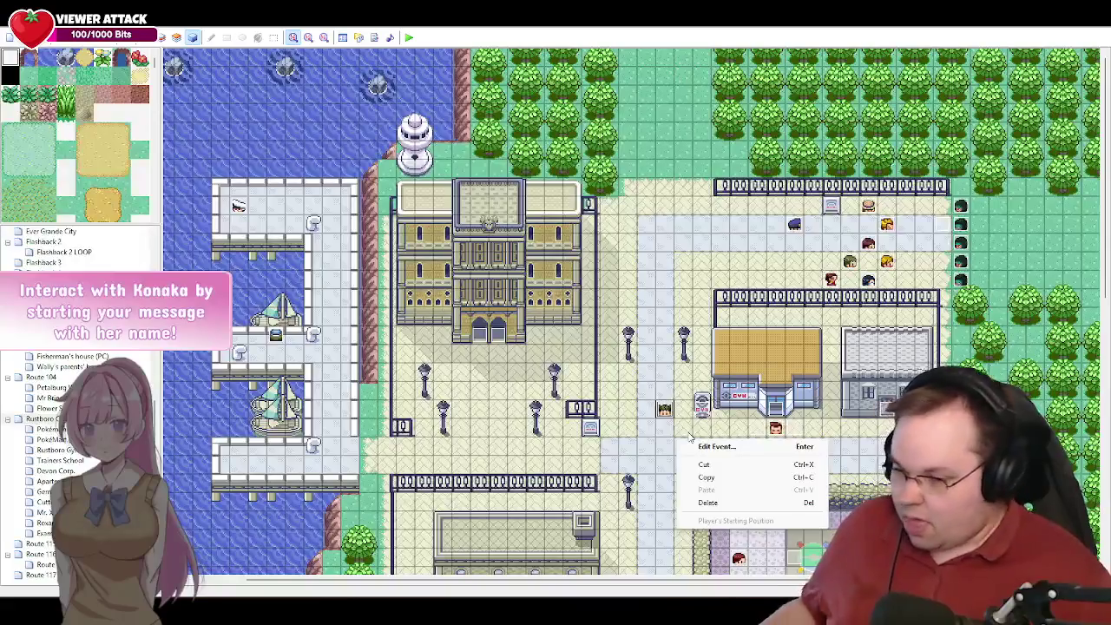
- Select the NPC event beside the gym and launch a playtest
click(684, 384)
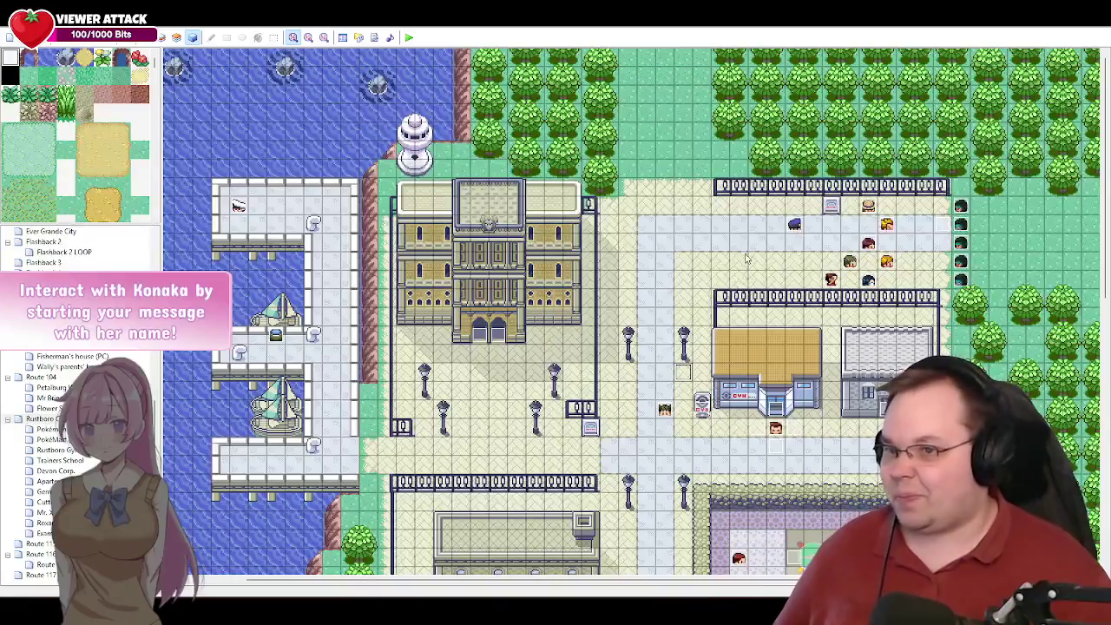
click(666, 413)
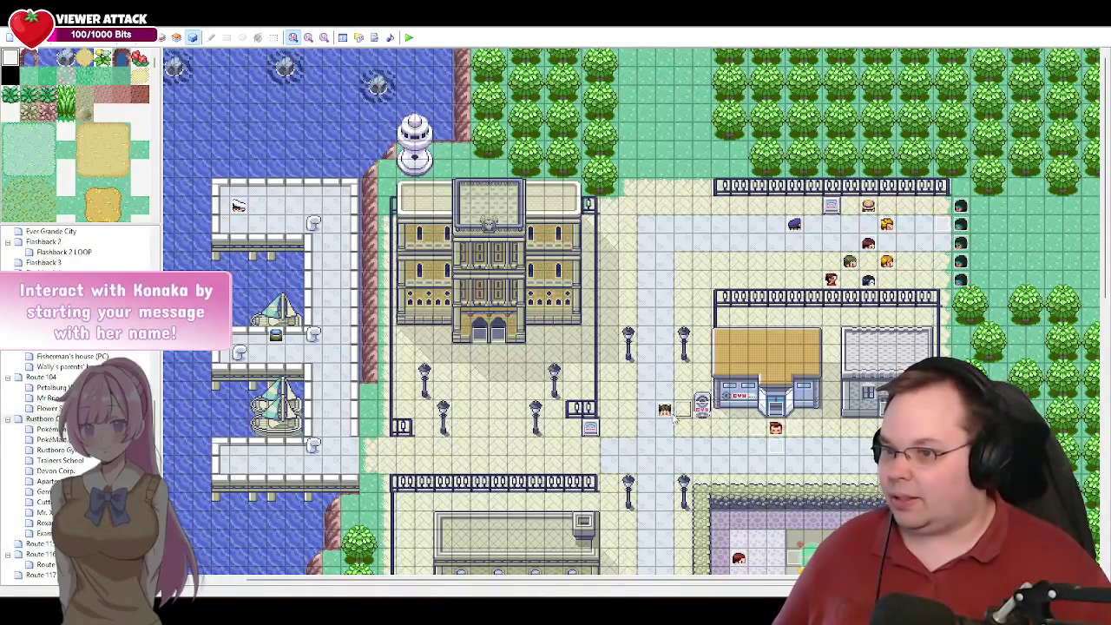
click(409, 39)
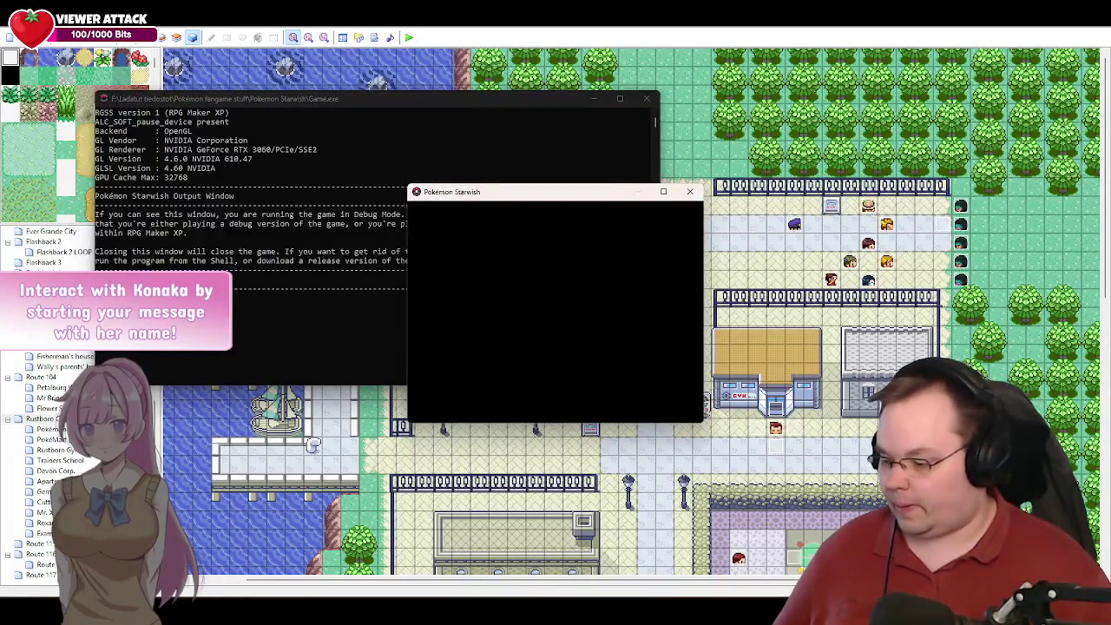
- Continue the saved game and open the pause menu, moving down toward Save and Debug
key(Return)
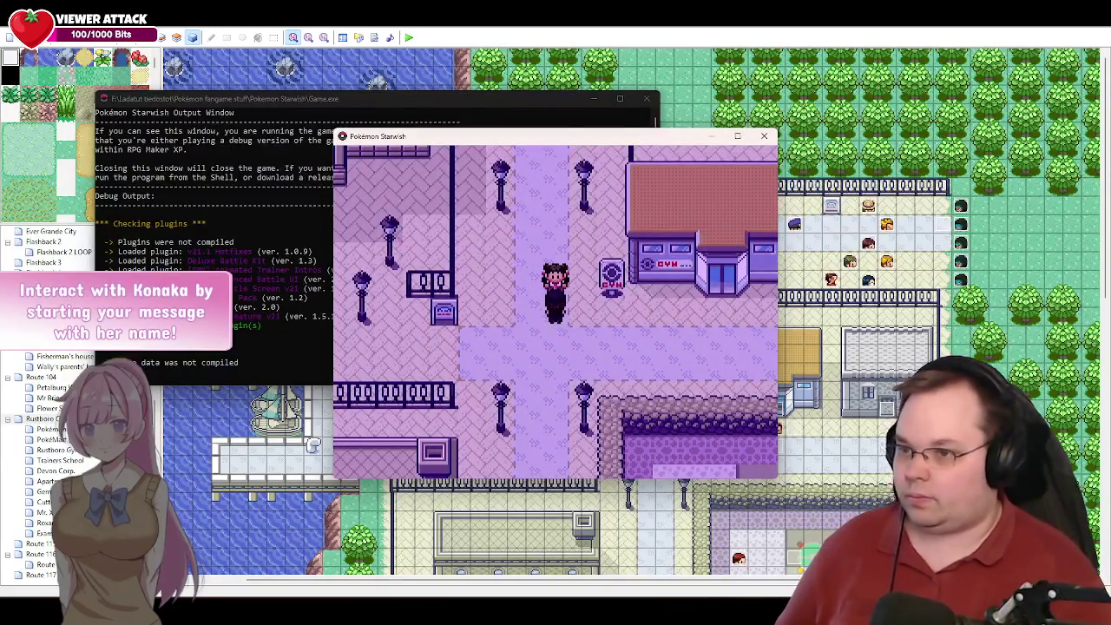
key(Escape)
key(Down)
key(Down)
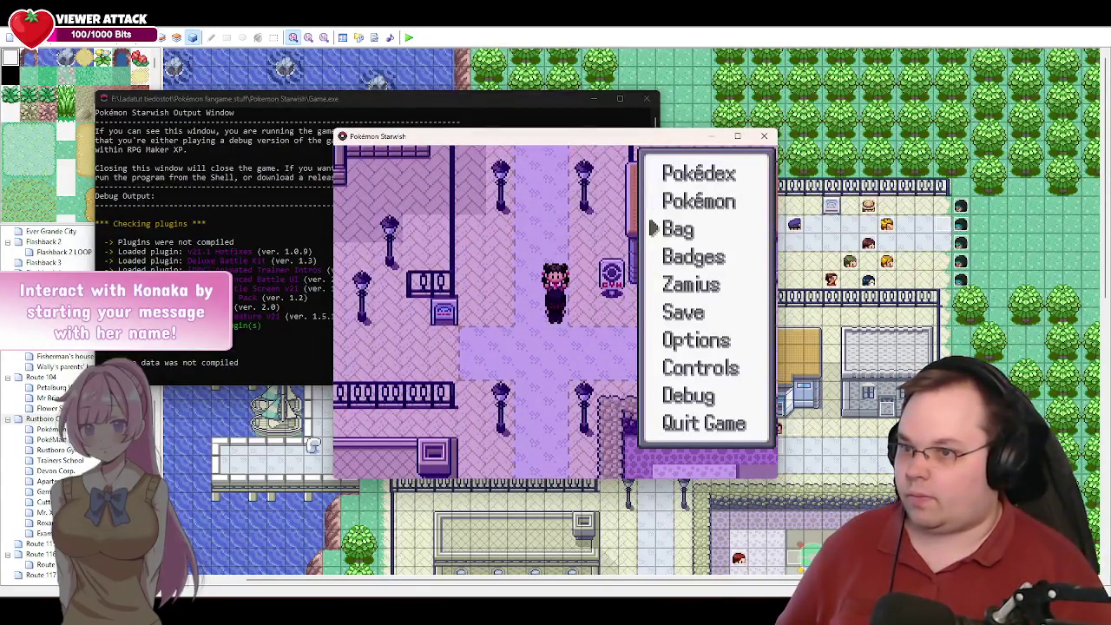
key(Down)
key(Down)
key(Down)
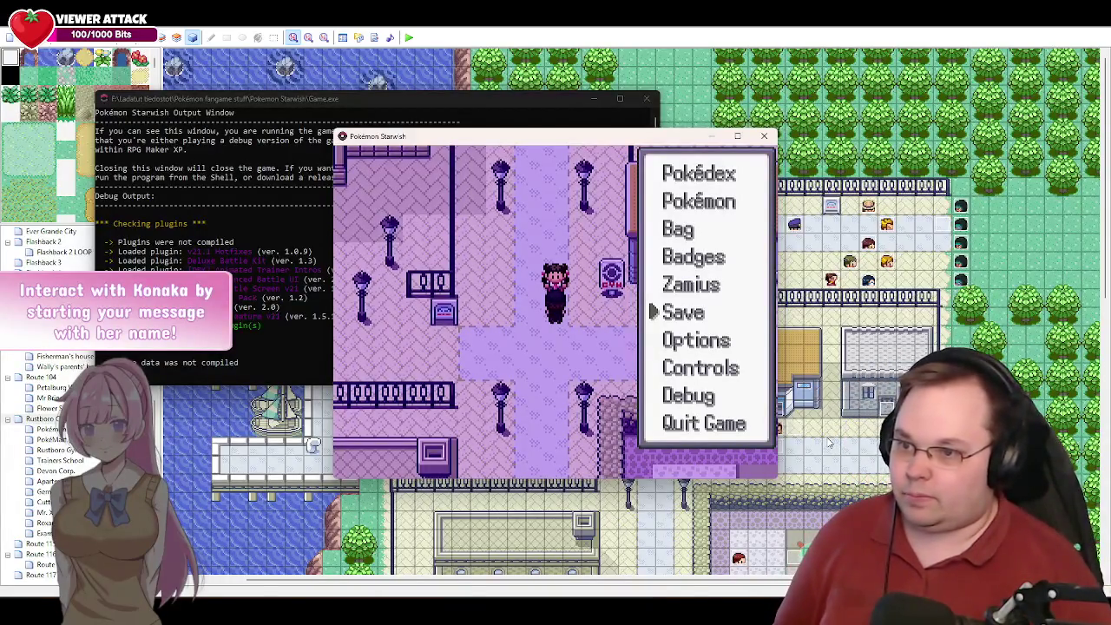
key(Down)
- Add 10 Rare Candy to the bag through the debug item options
key(Return)
key(Down)
key(Down)
key(Down)
key(Return)
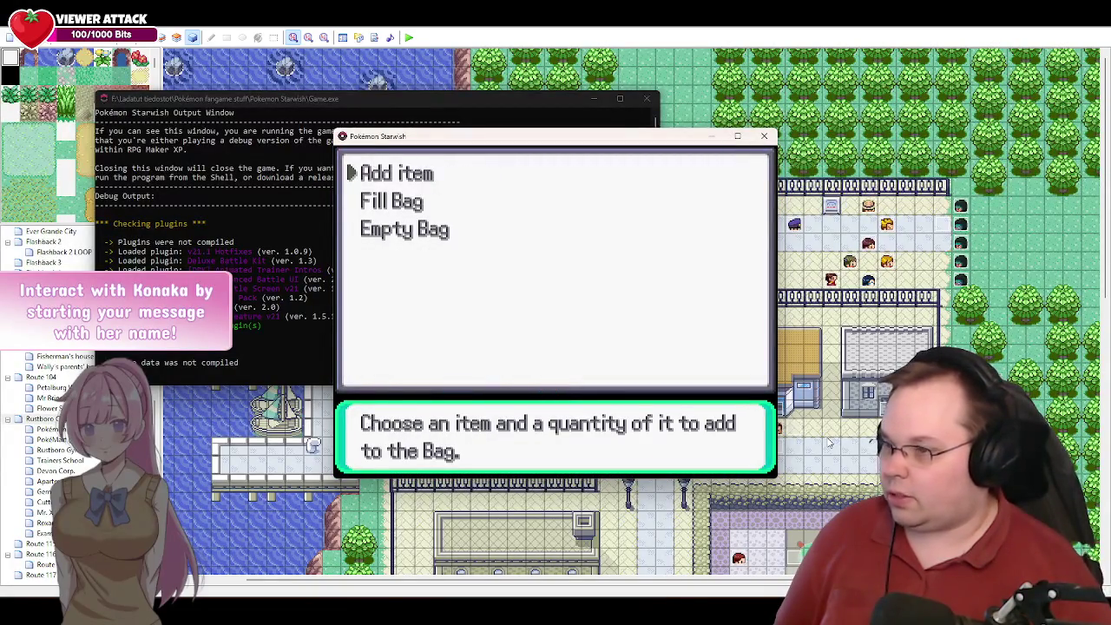
key(Return)
key(Page_Down)
key(Page_Down)
key(Page_Down)
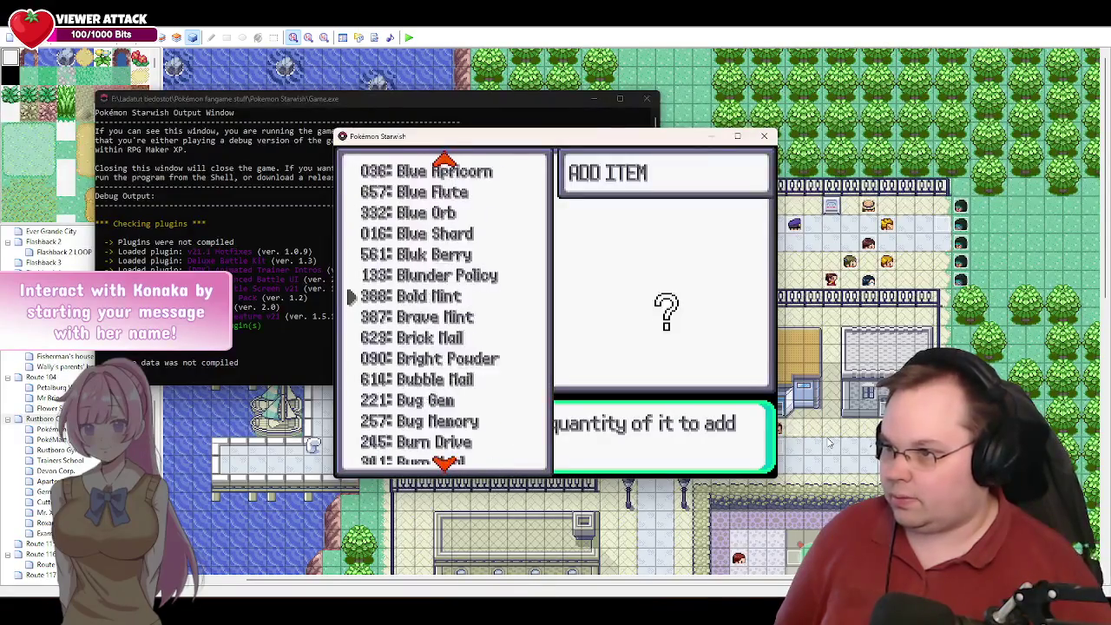
key(Page_Down)
key(Page_Down)
key(Page_Down)
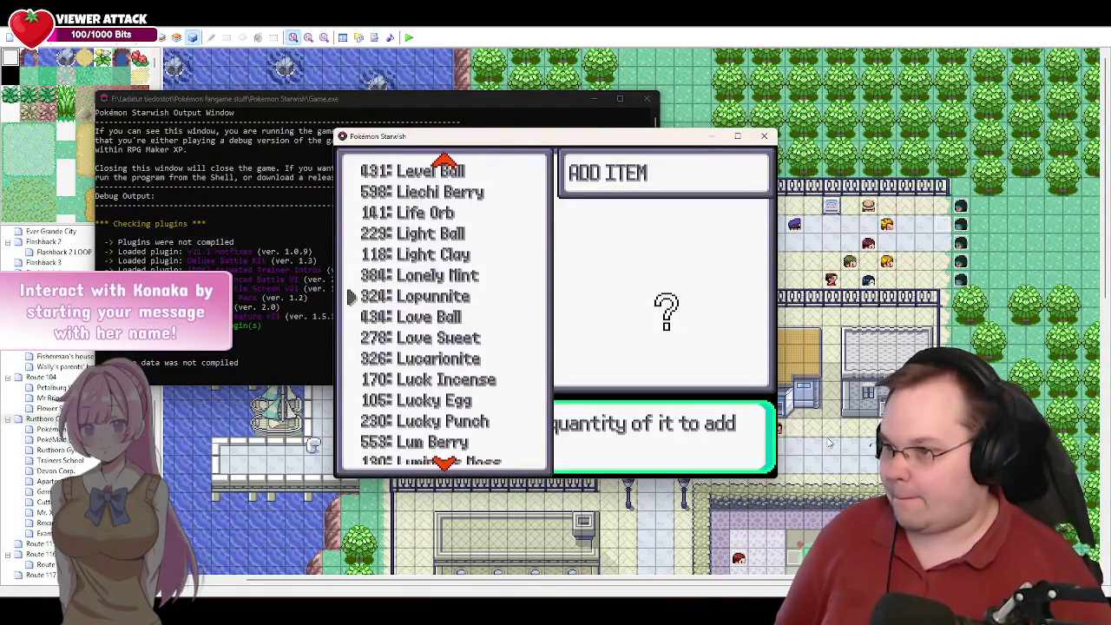
key(Page_Down)
key(Page_Down)
key(Page_Down)
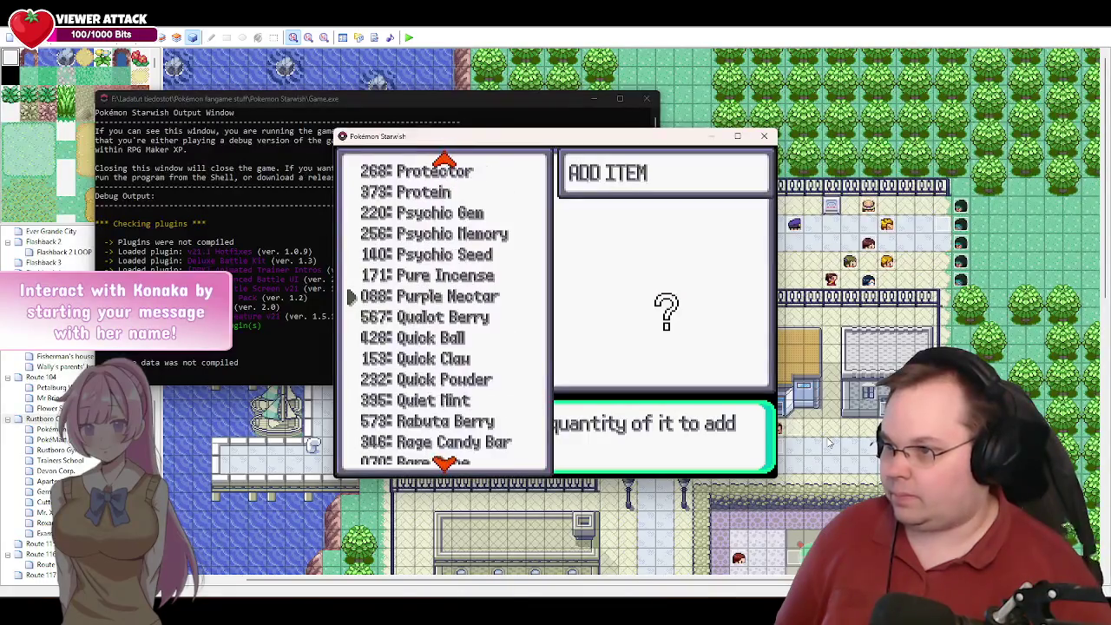
key(Up)
key(Up)
key(Up)
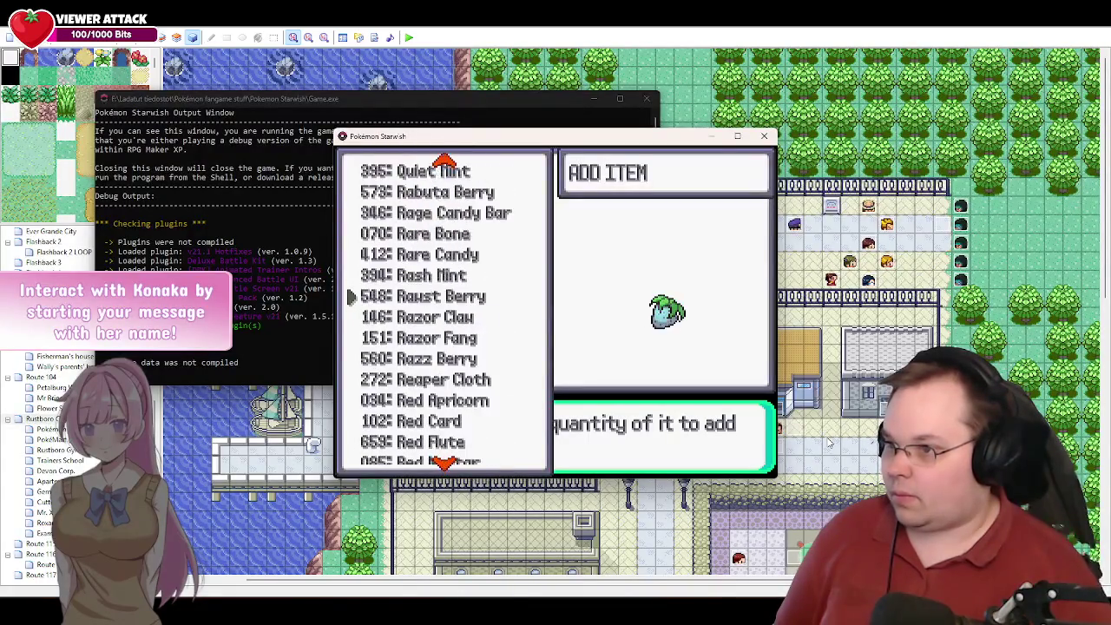
key(Return)
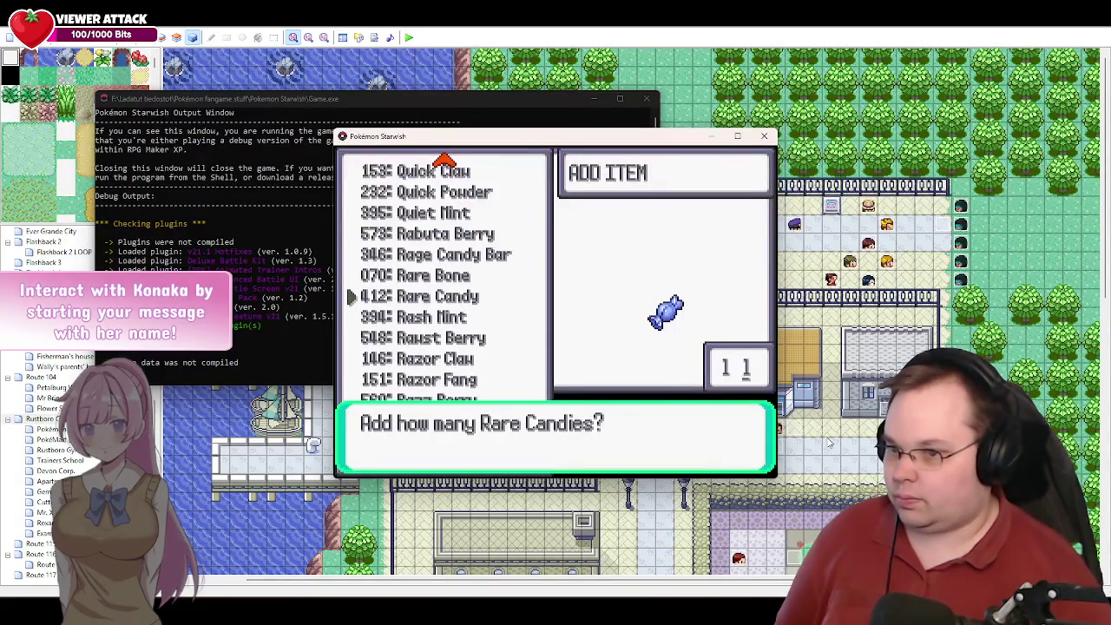
key(Return)
key(Escape)
key(Escape)
key(Escape)
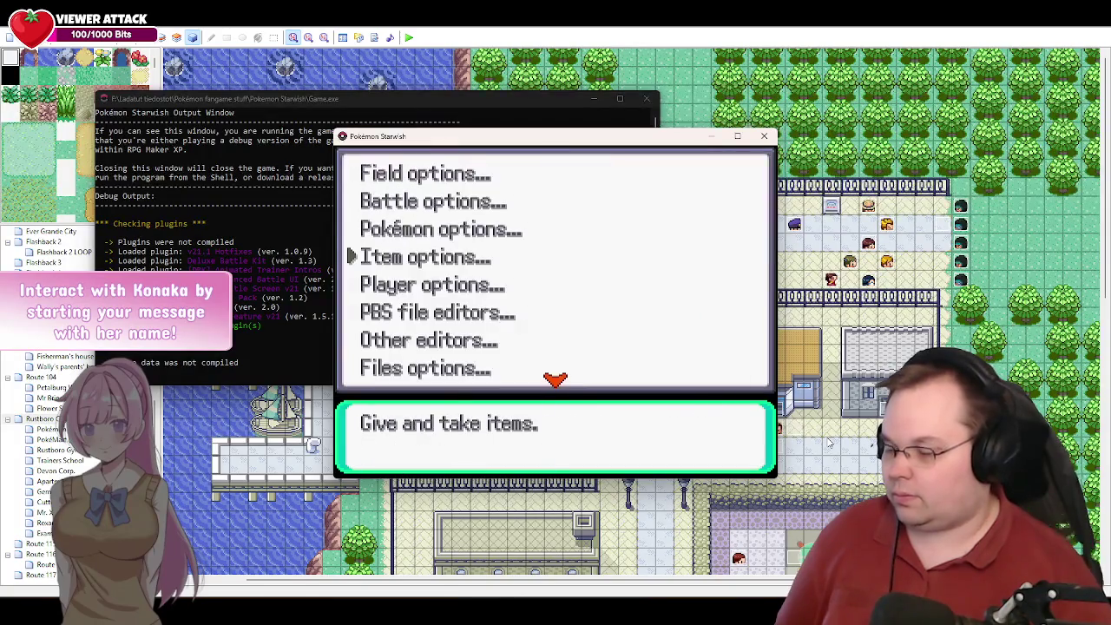
key(Escape)
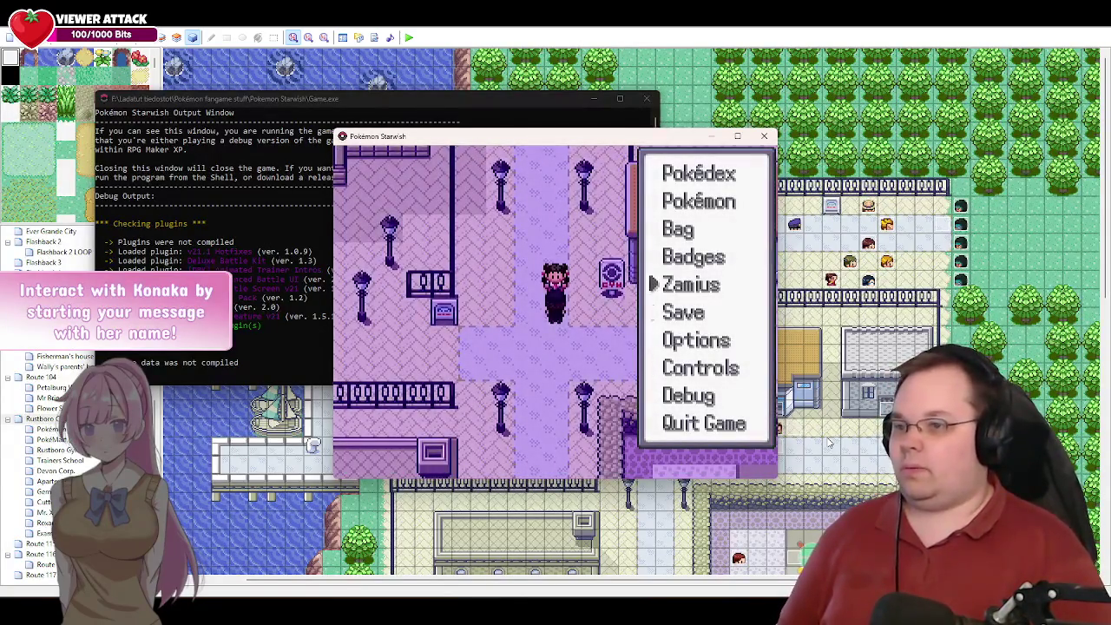
- Use all ten Rare Candies from the bag's medicine pocket on MyHotChick
key(Down)
key(Return)
key(Right)
key(Return)
key(Return)
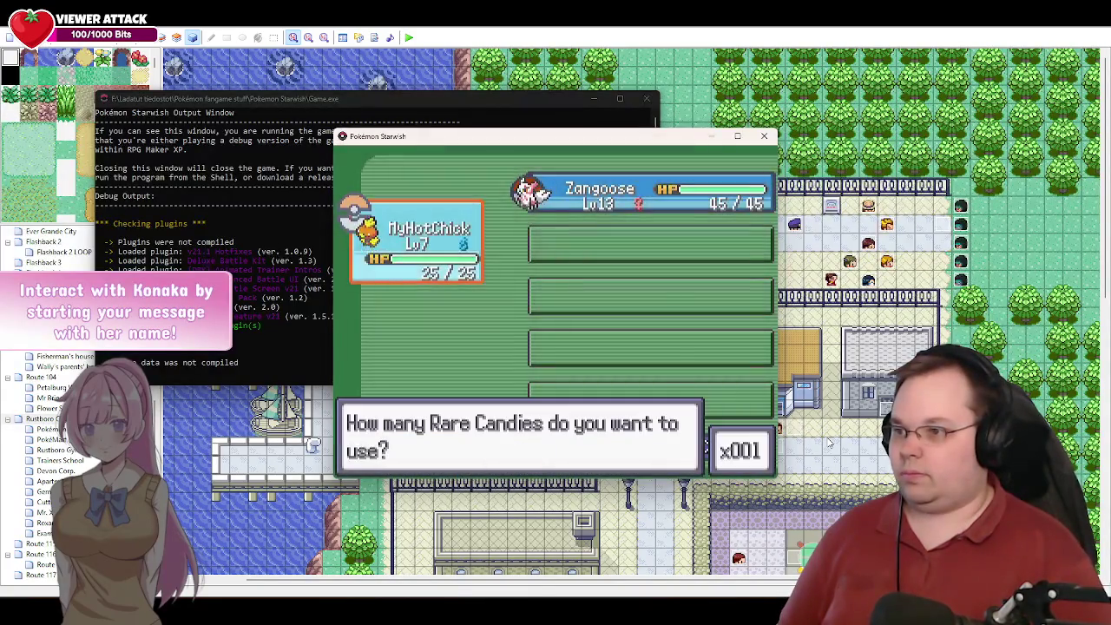
key(Down)
key(Return)
key(Return)
key(Return)
key(Return)
- Forget Growl to learn Flame Charge, and skip learning Detect and Sand Attack
key(Return)
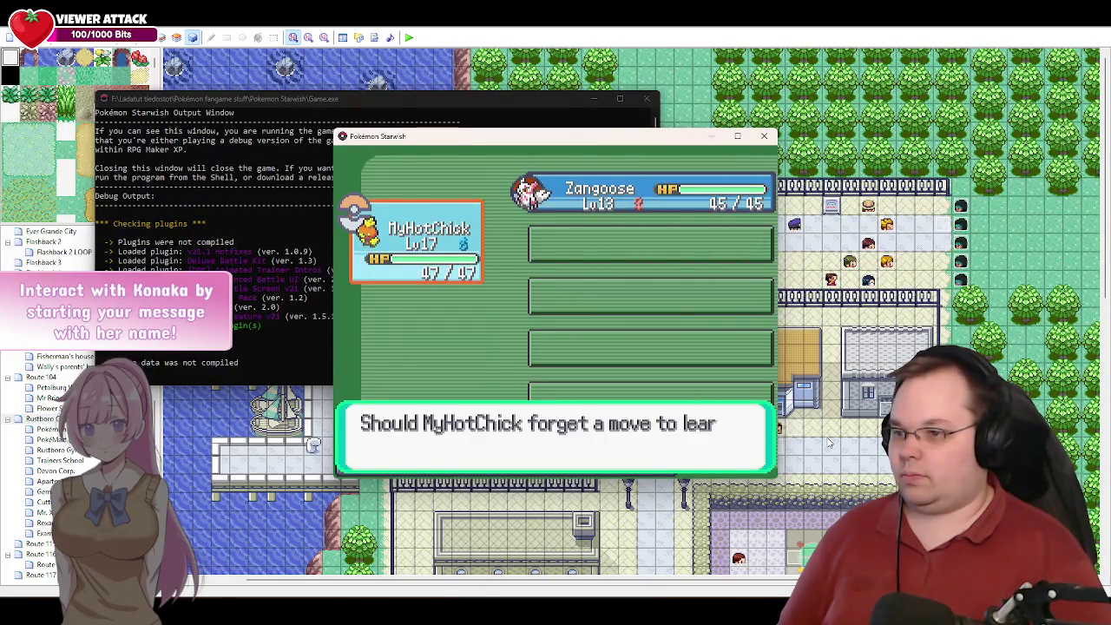
key(Return)
key(Down)
key(Return)
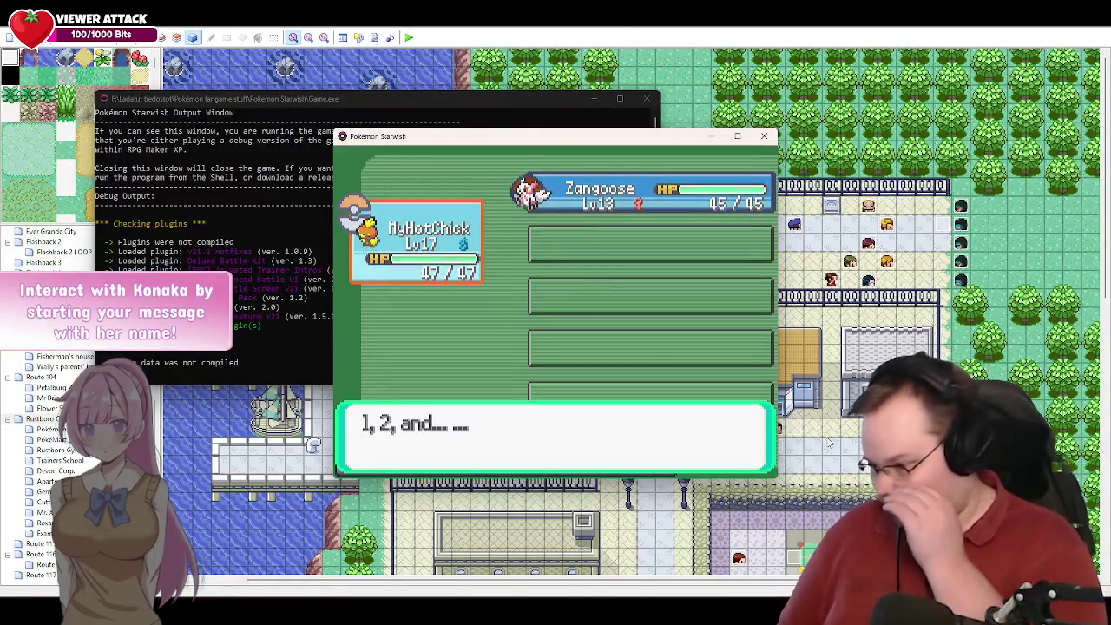
key(Return)
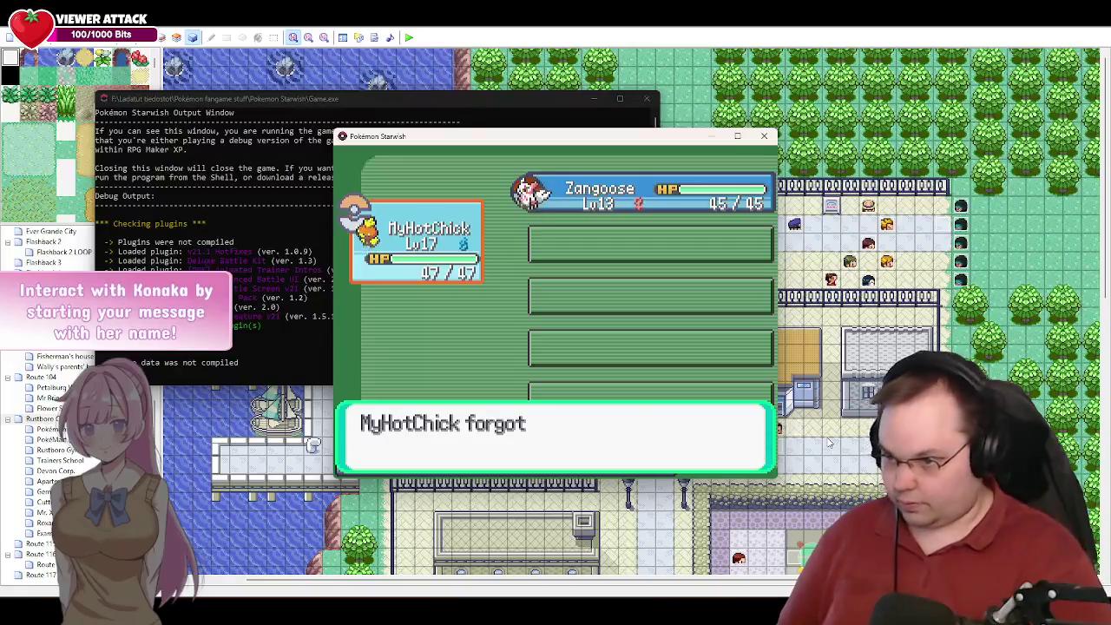
key(Return)
key(Return)
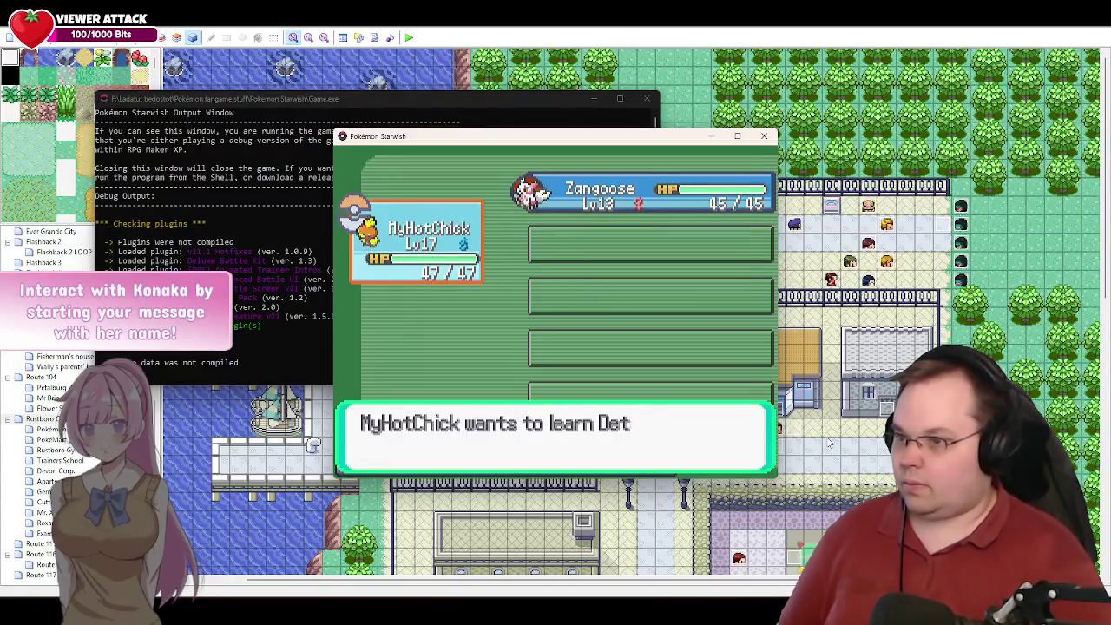
key(Return)
key(Escape)
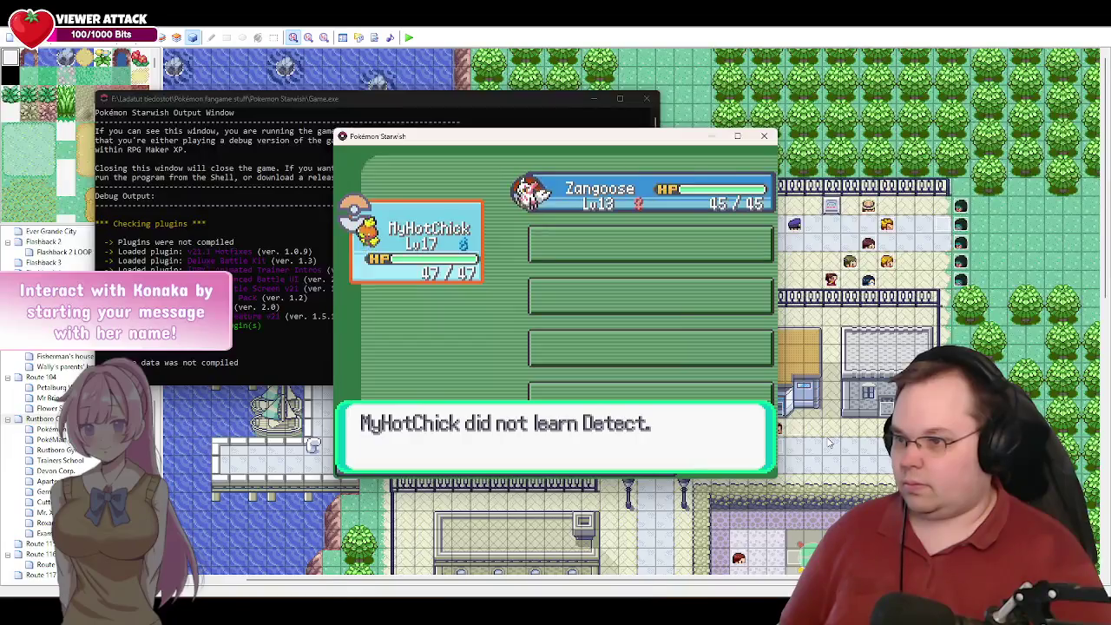
key(Return)
key(Escape)
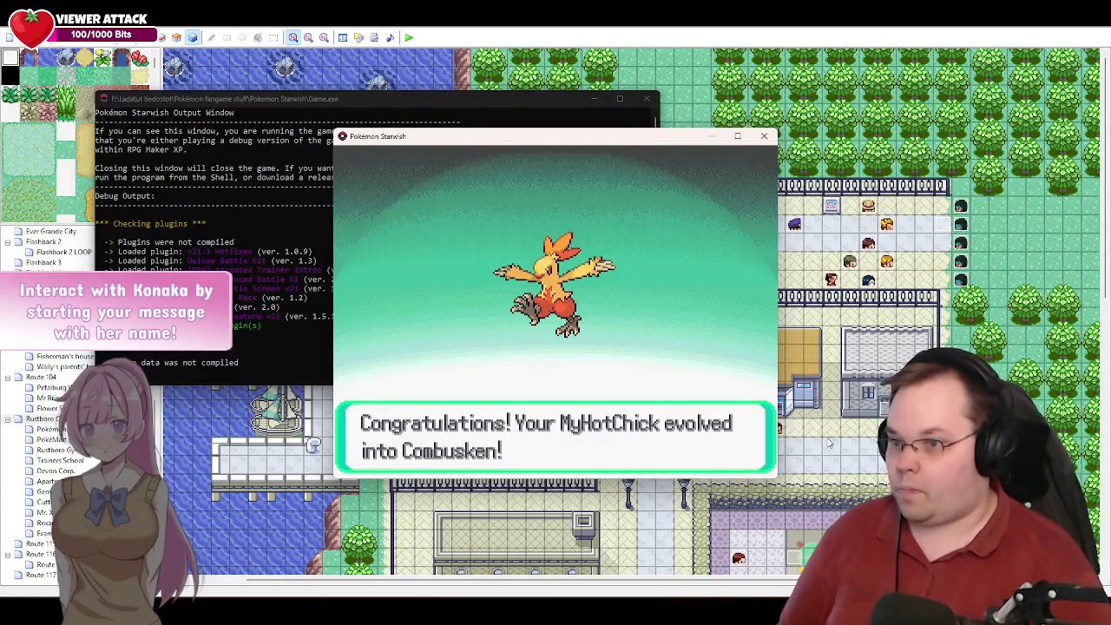
- After evolving to Combusken, replace Scratch with Double Kick and close the party screen
key(Return)
key(Return)
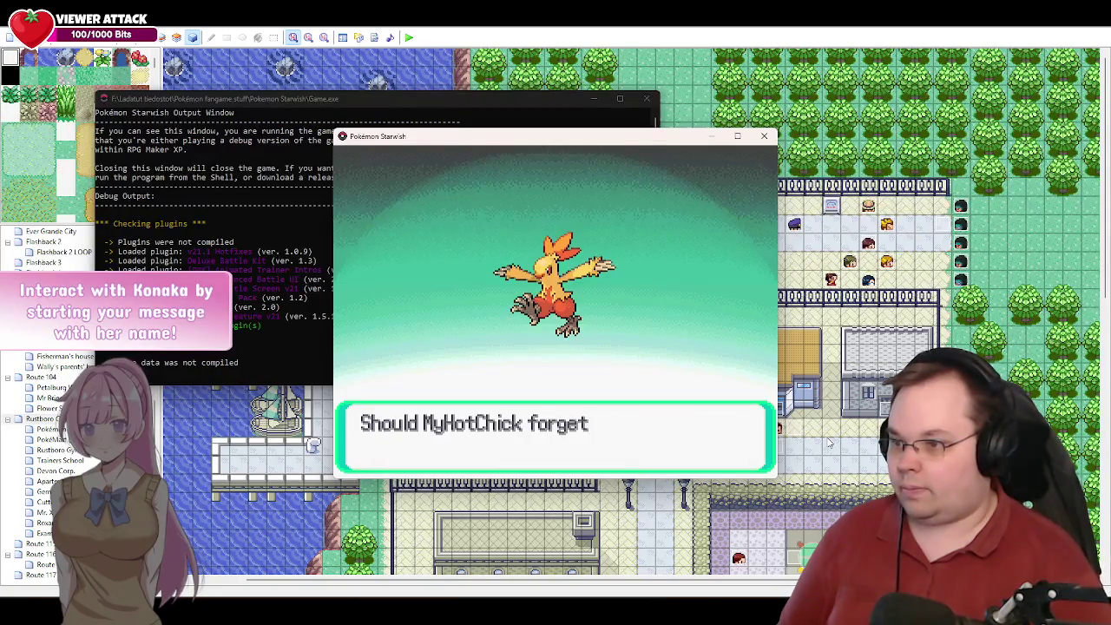
key(Return)
key(Return)
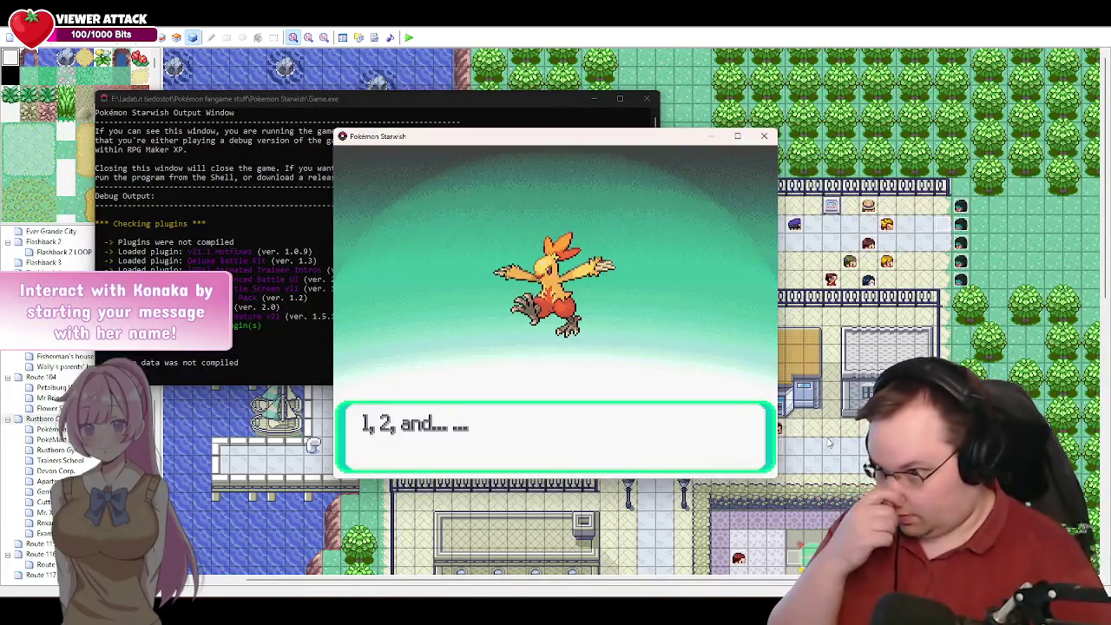
key(Return)
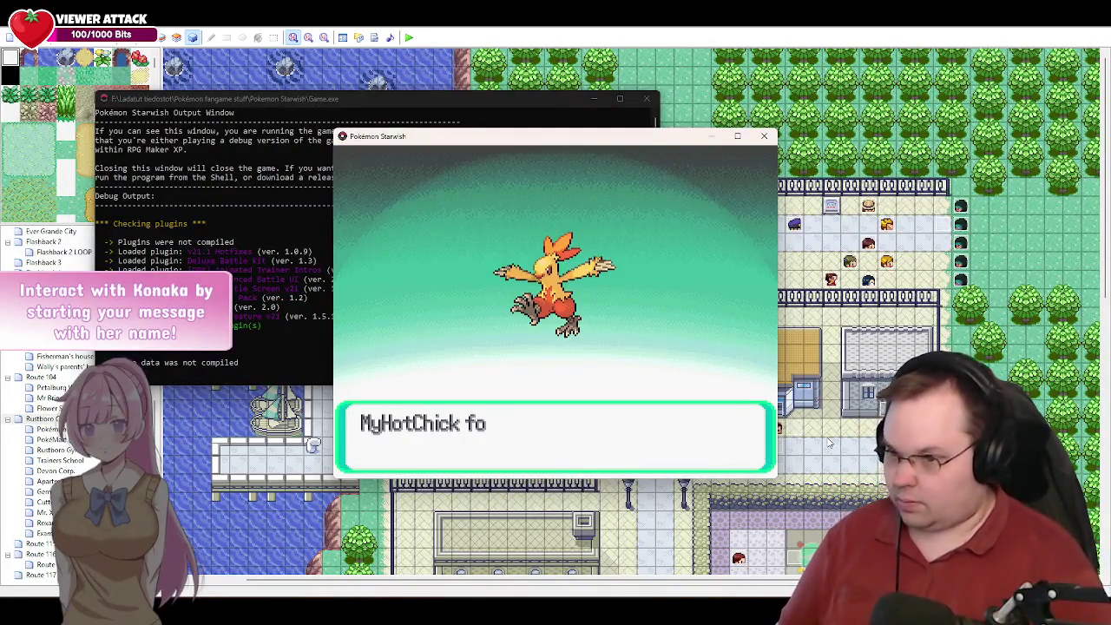
key(Return)
key(Return)
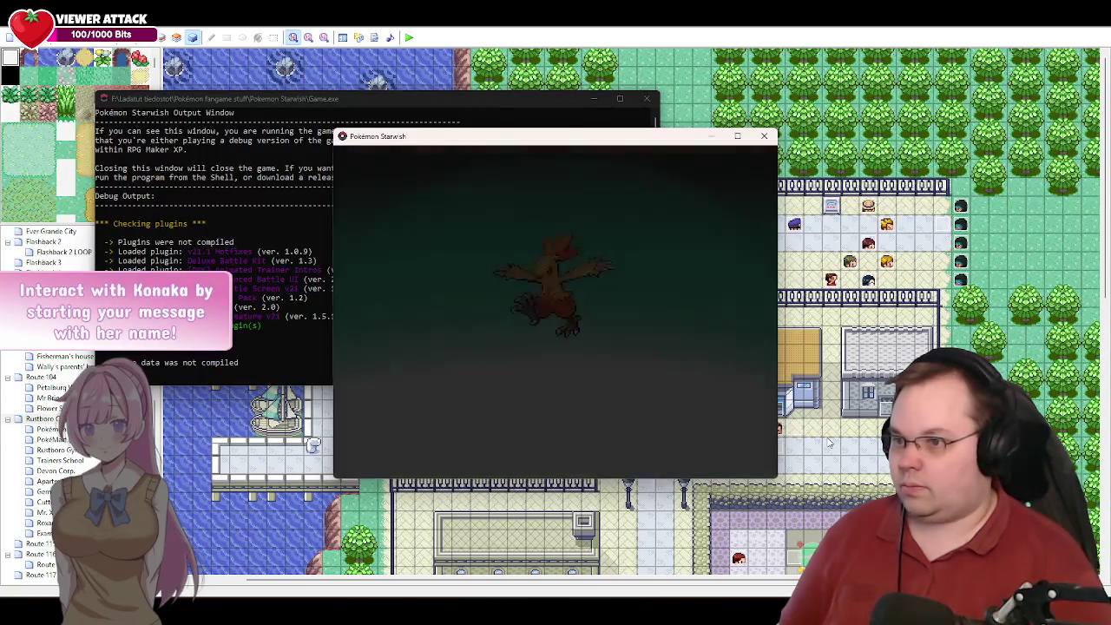
key(Return)
key(Return)
key(Up)
key(Return)
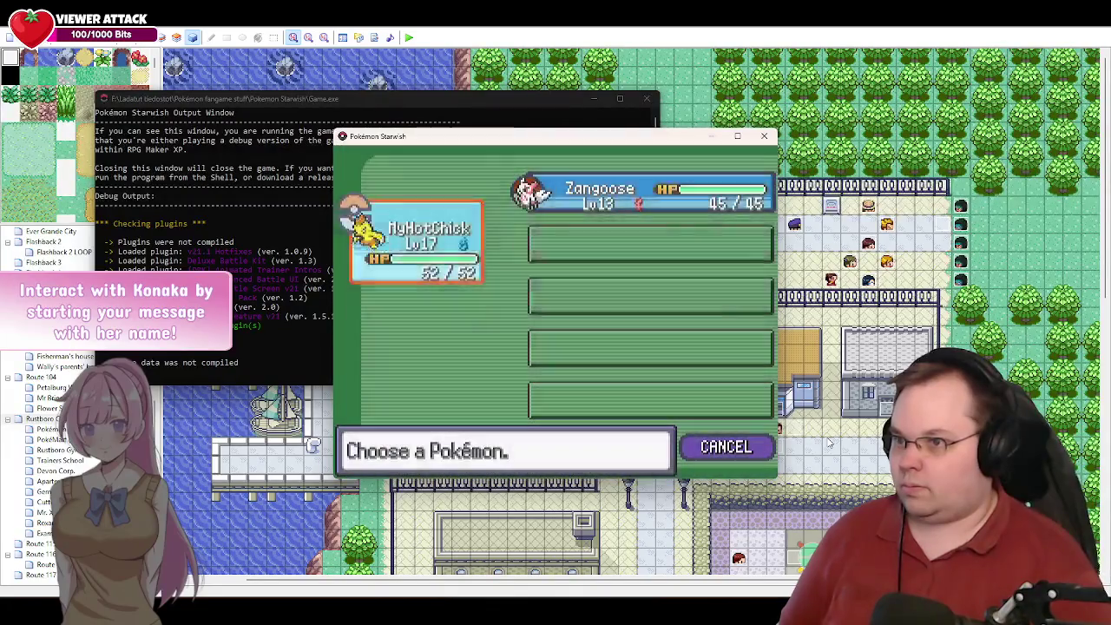
key(Escape)
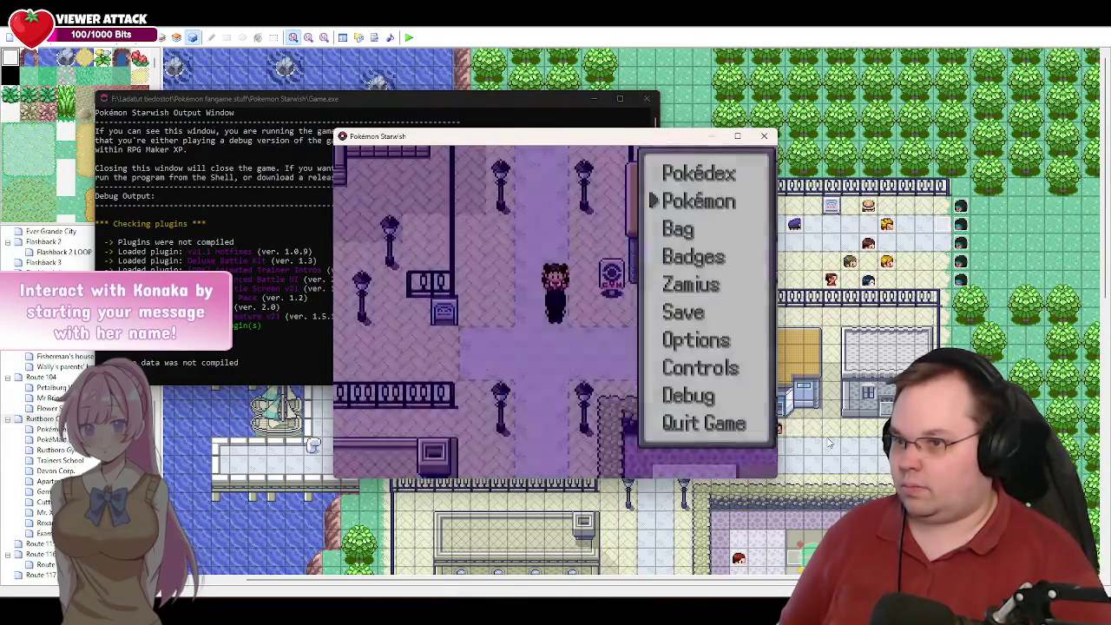
- Resume play, answer yes to Roxanne's readiness question, and advance the officer's dialogue
key(Escape)
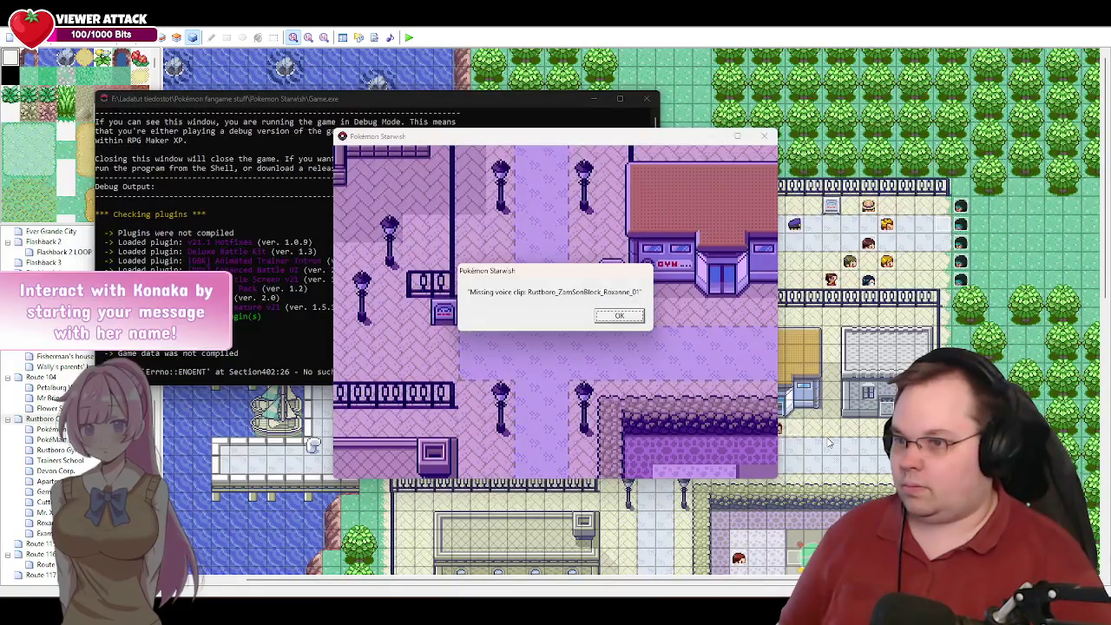
key(Return)
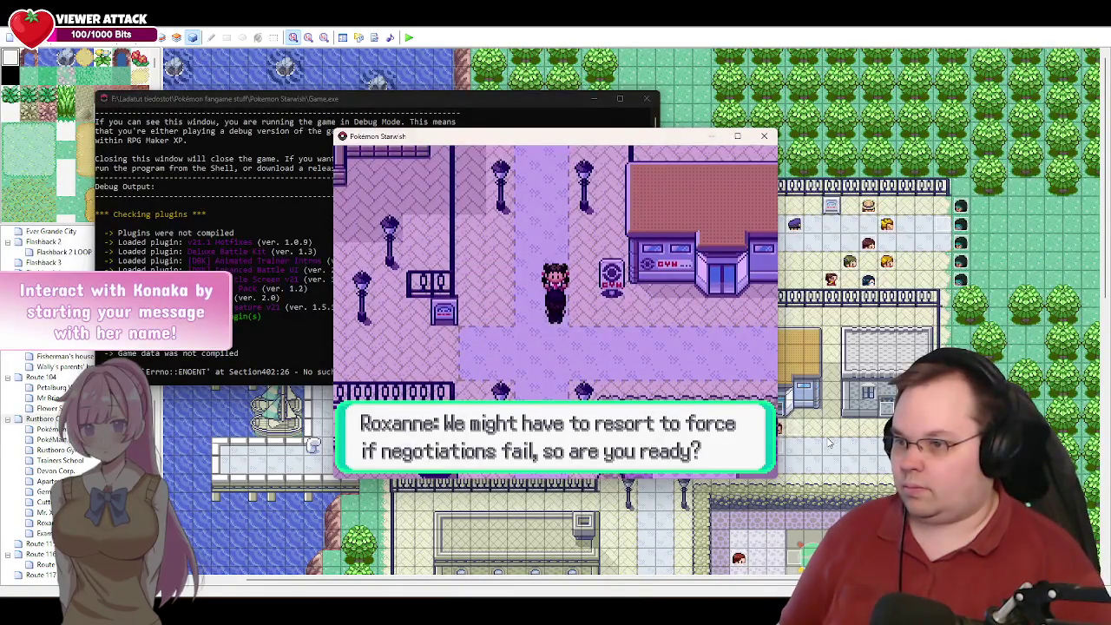
key(Return)
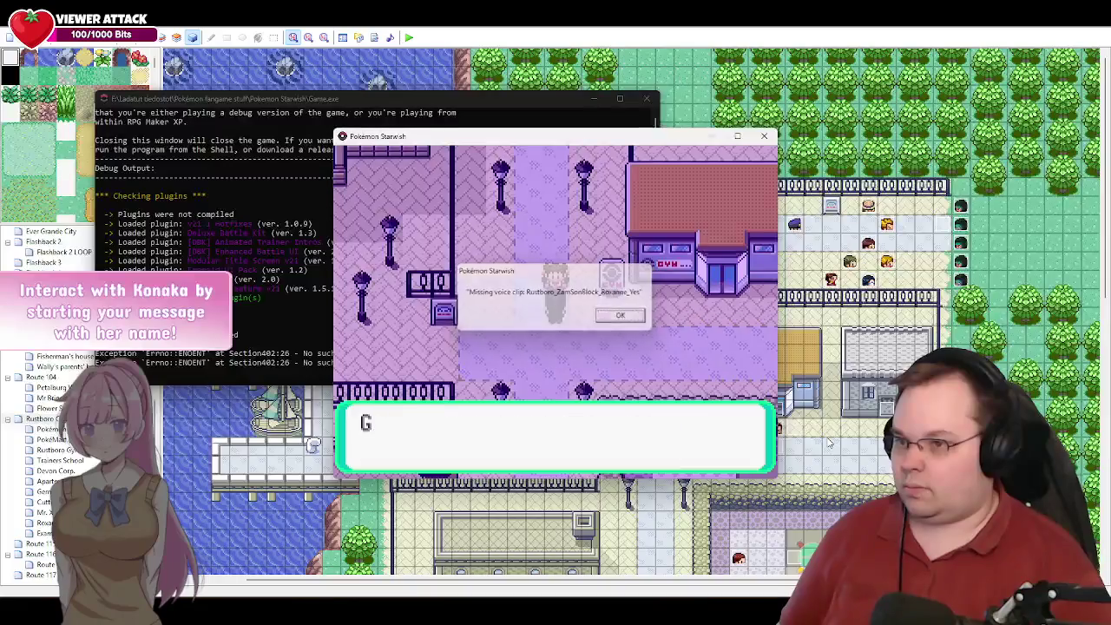
key(Return)
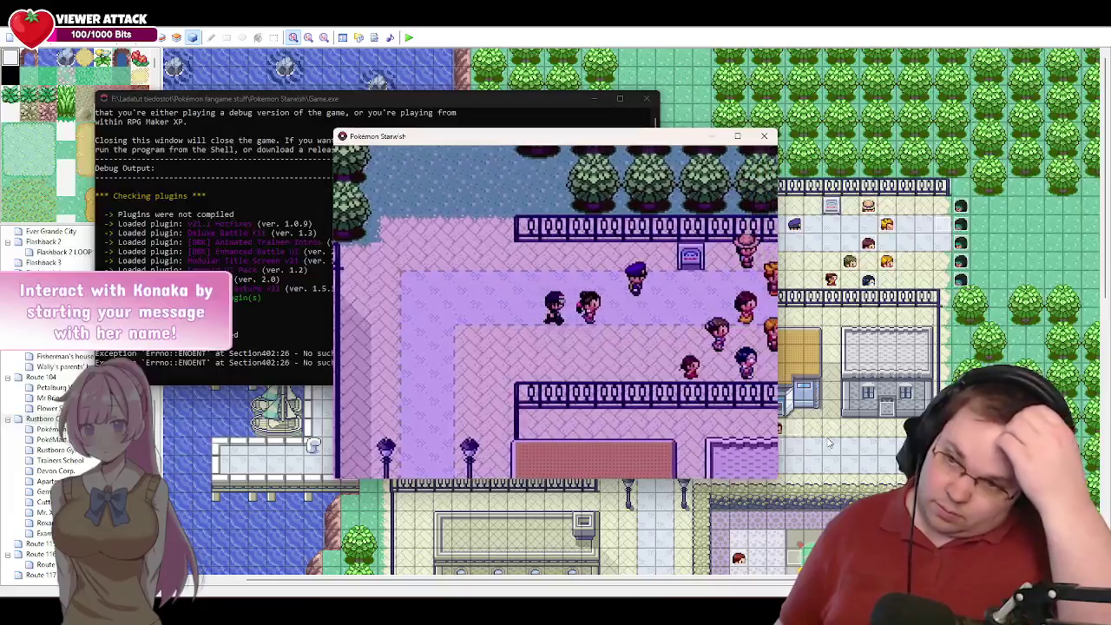
key(Return)
key(Return)
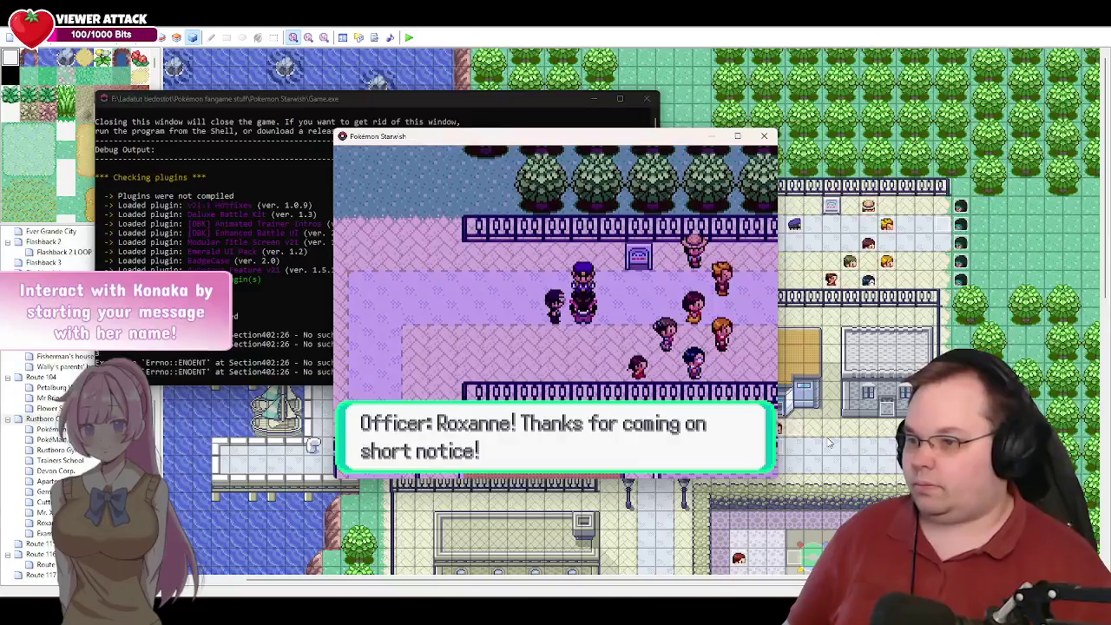
key(Return)
key(Return)
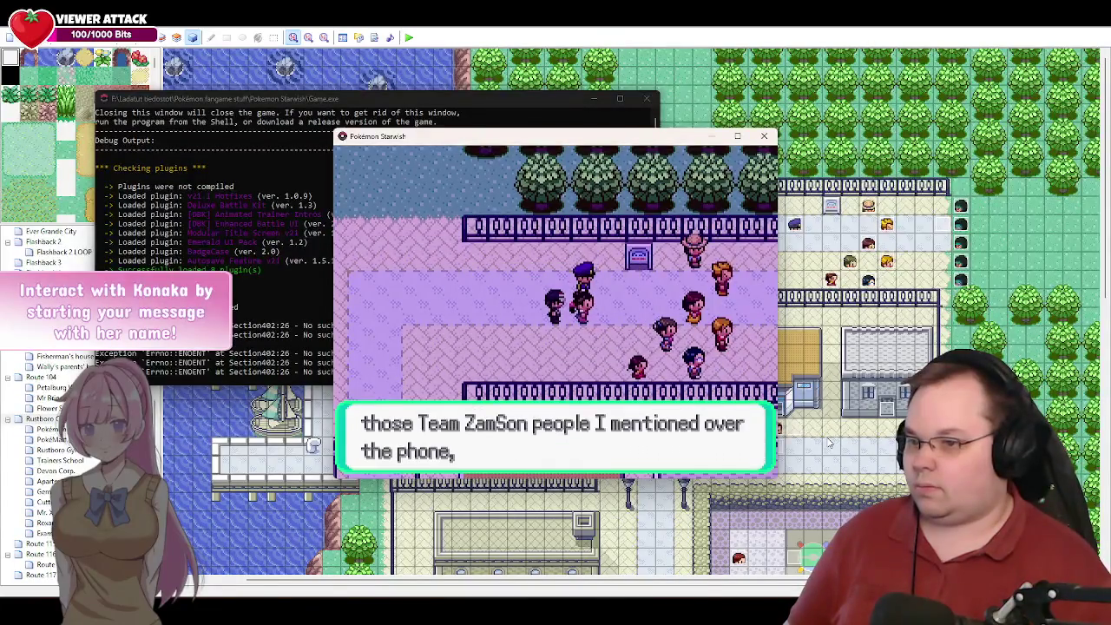
key(Return)
key(Return)
key(Return)
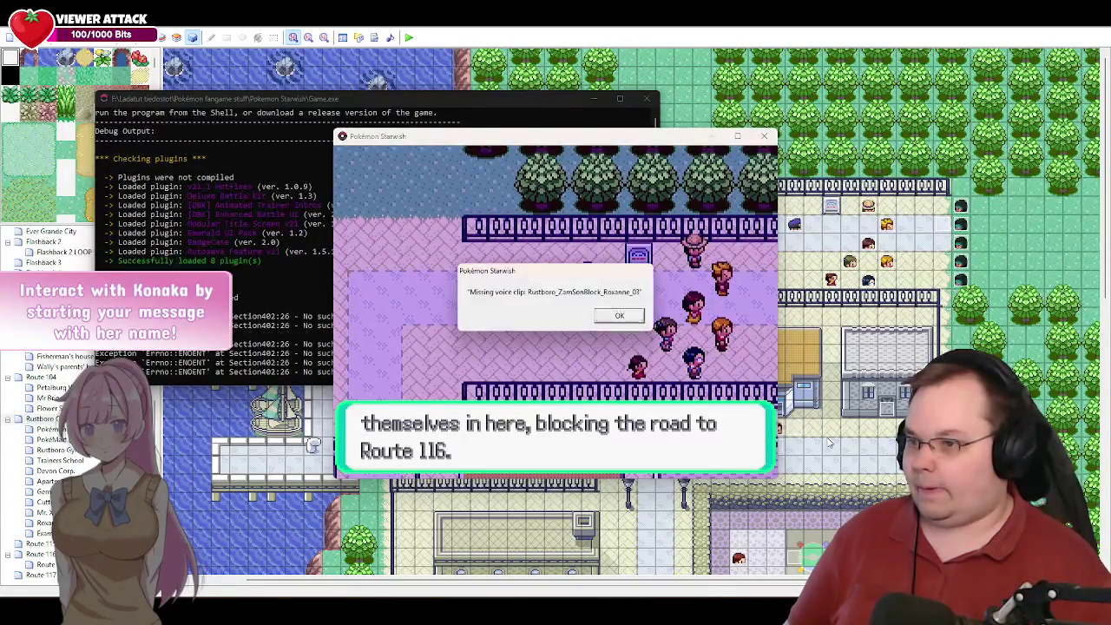
key(Return)
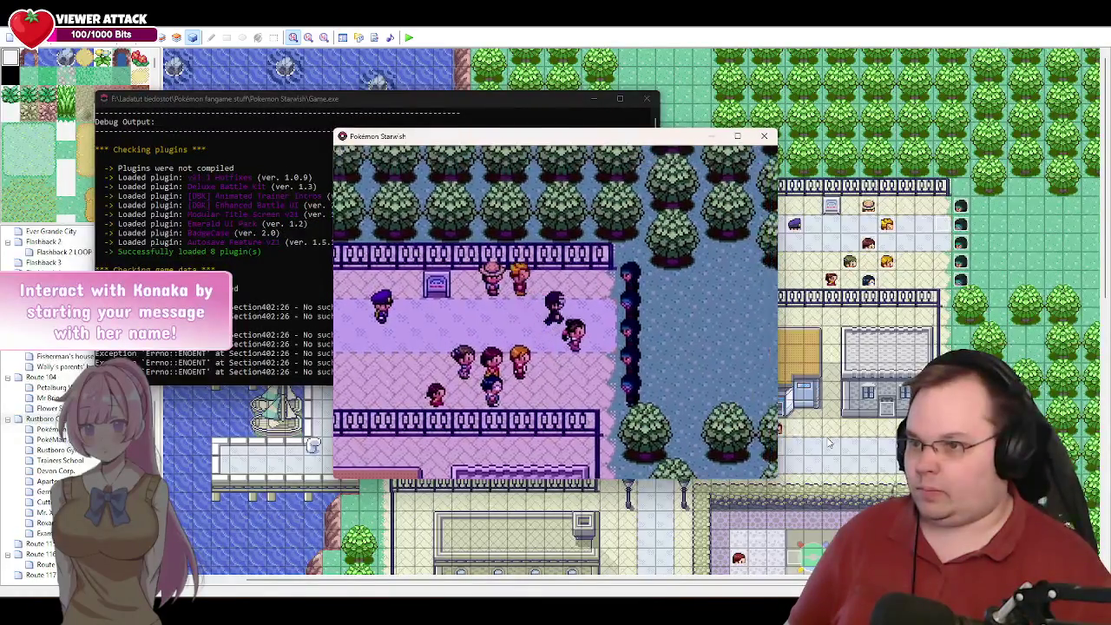
- Advance the Roxanne and grunts exchange up to Grunt 2's "You're Arceusdamn right."
key(Return)
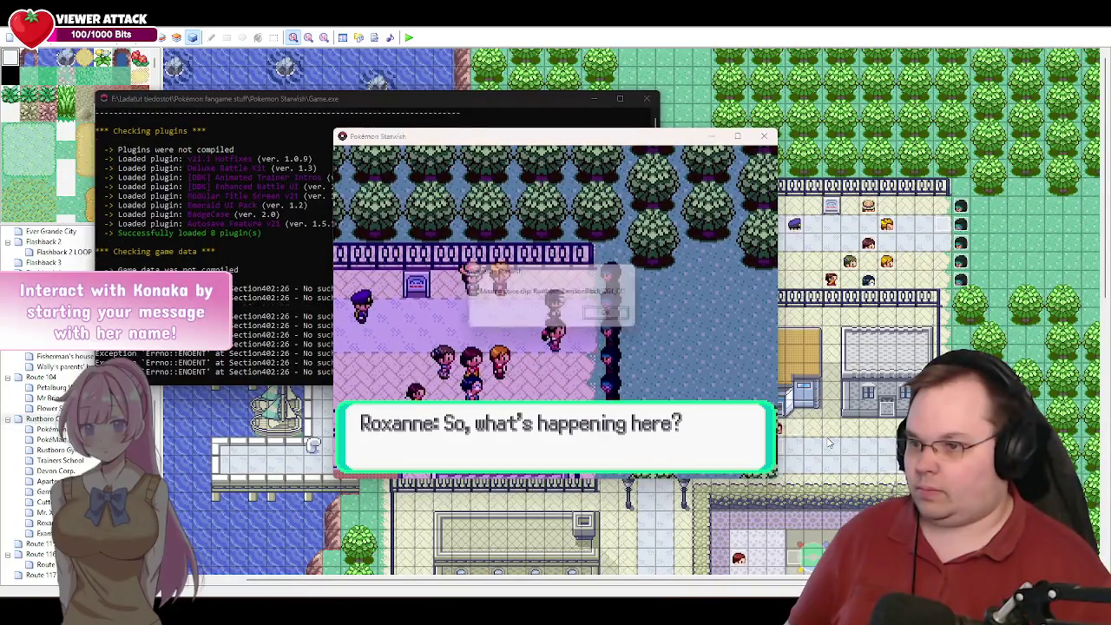
key(Return)
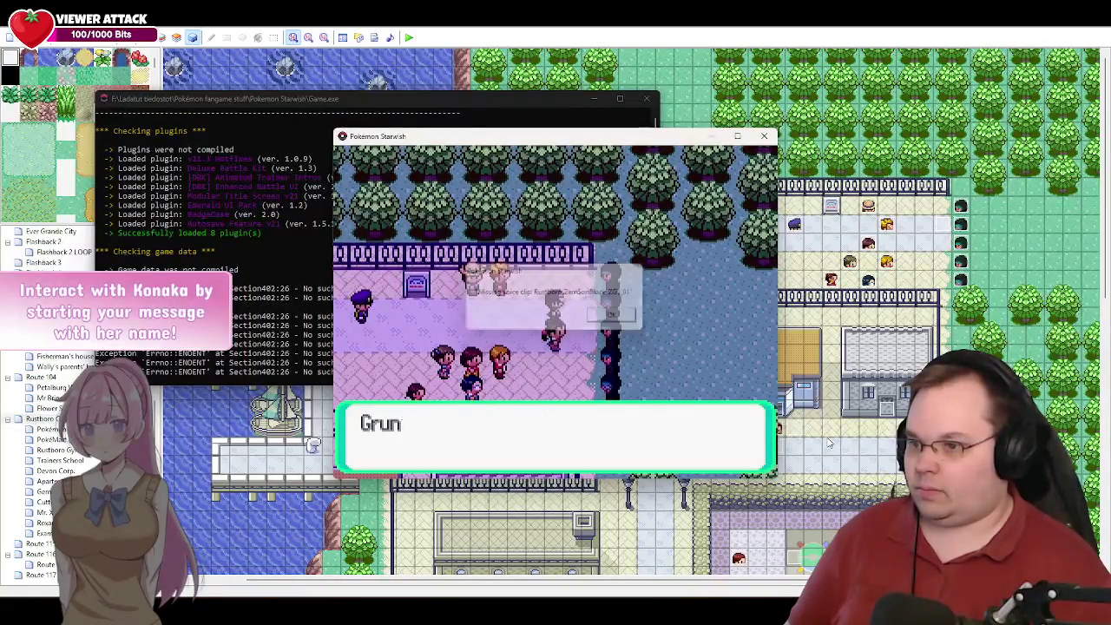
key(Return)
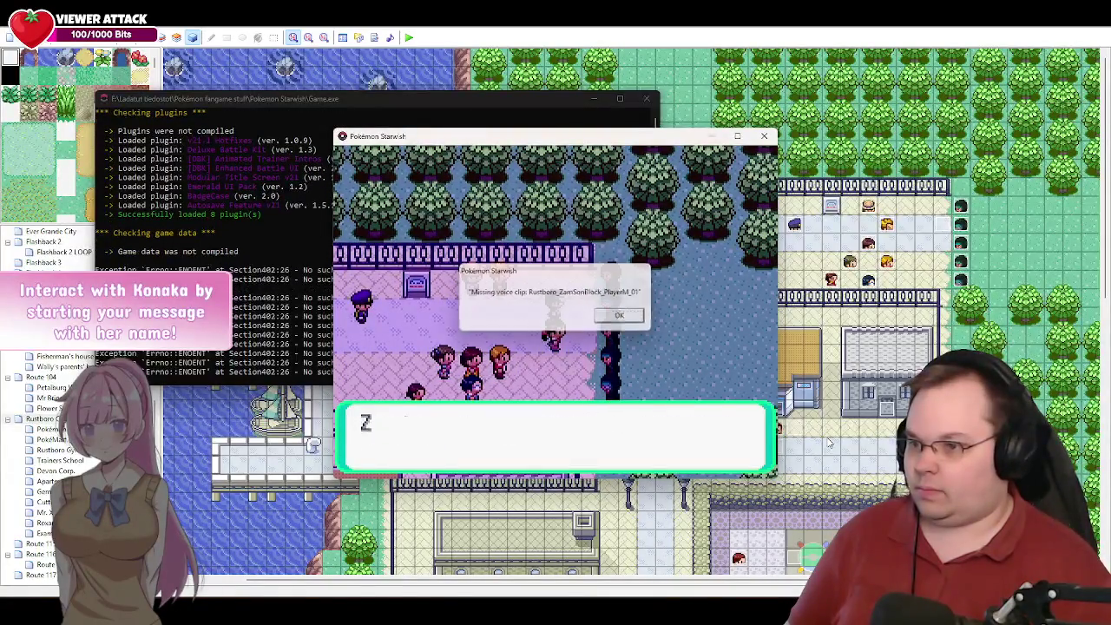
key(Return)
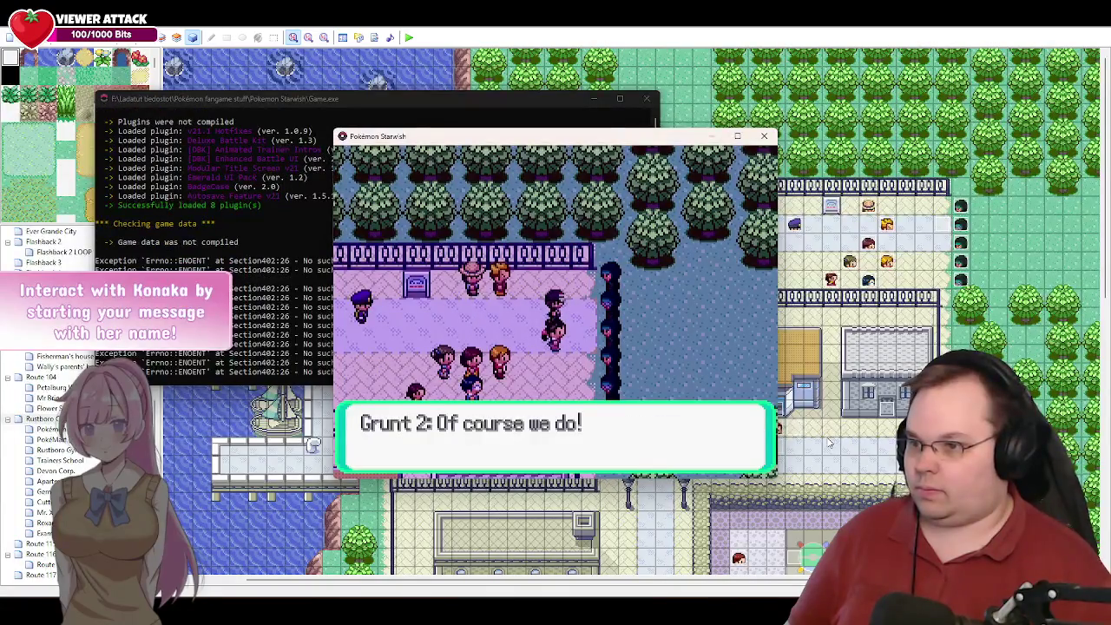
key(Return)
key(Return)
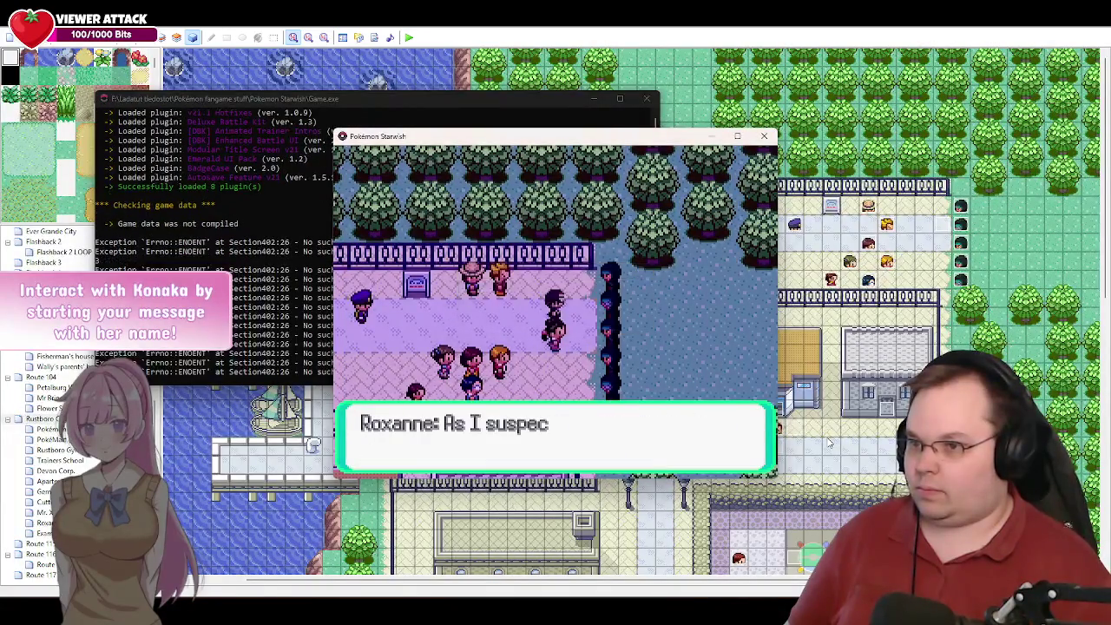
key(Return)
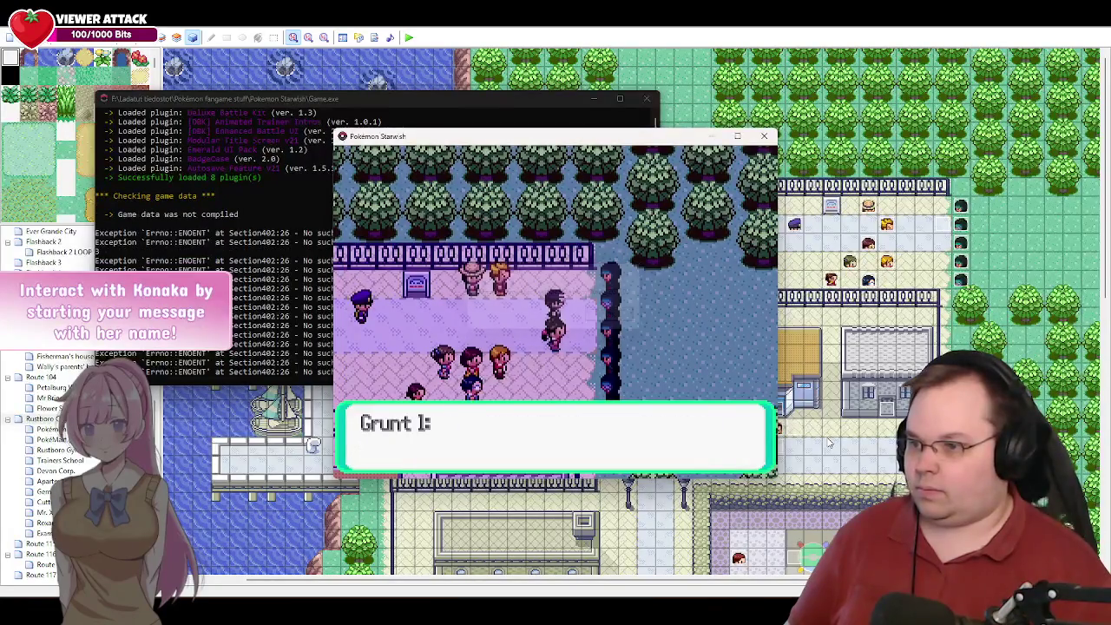
key(Return)
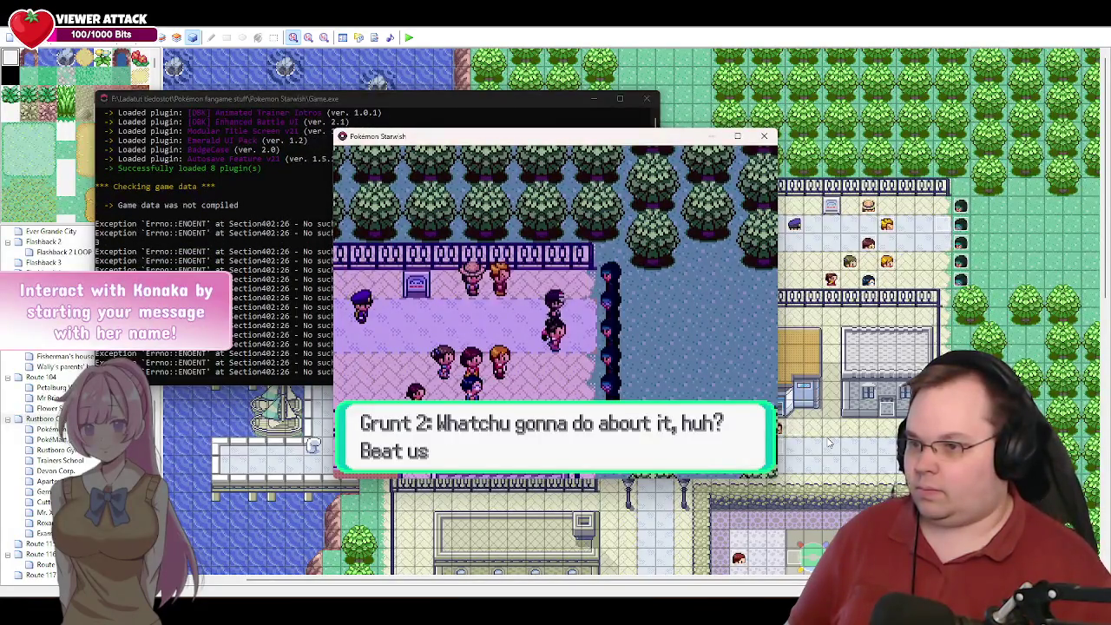
key(Return)
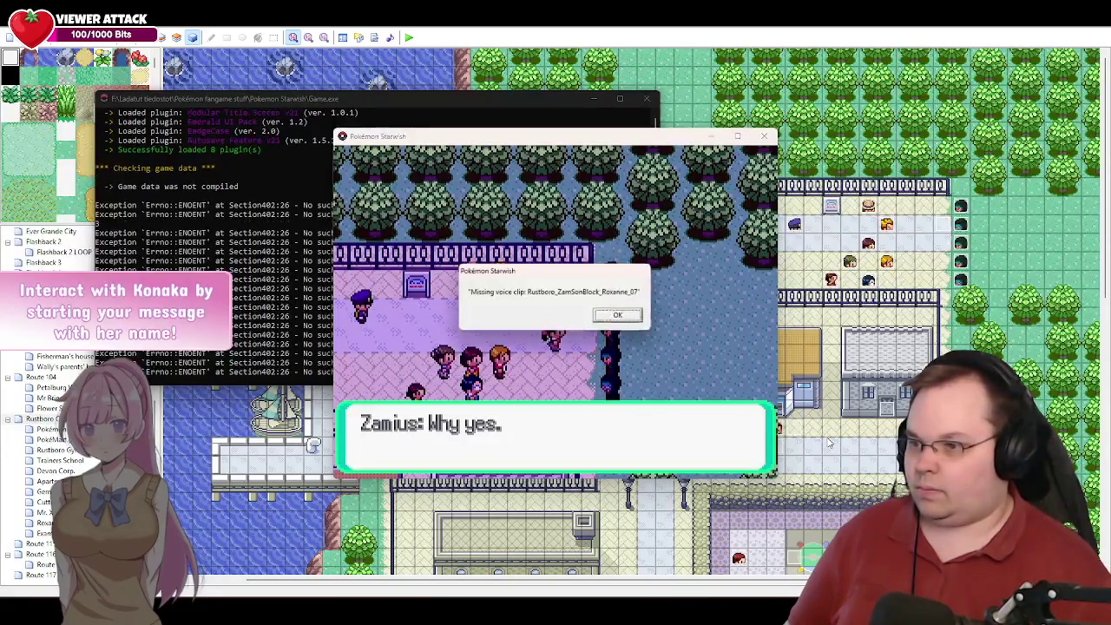
key(Return)
key(Return)
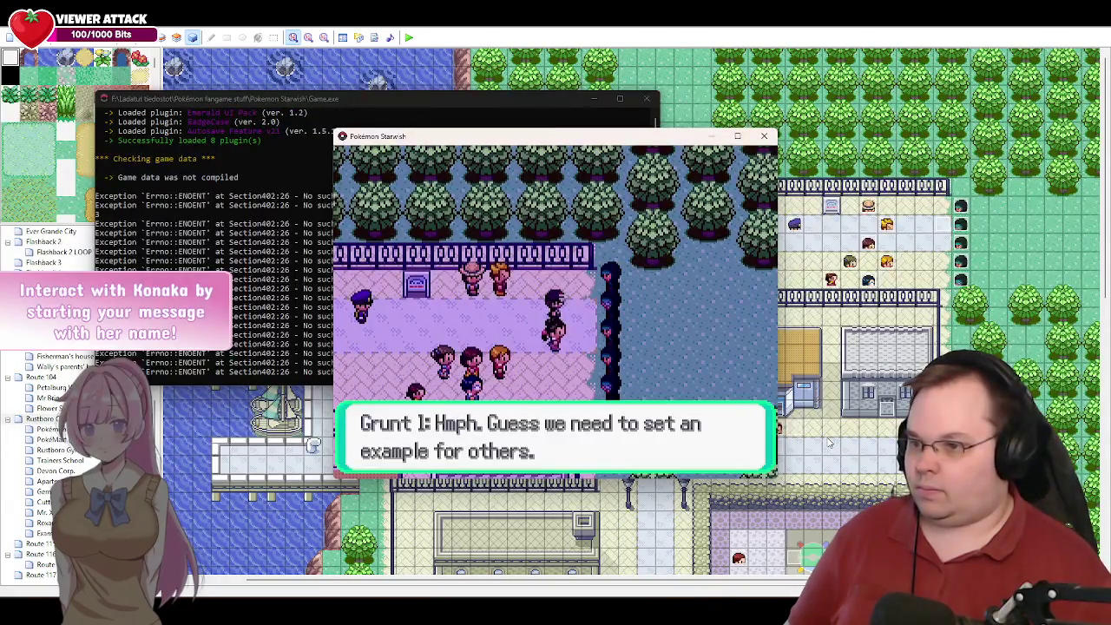
key(Return)
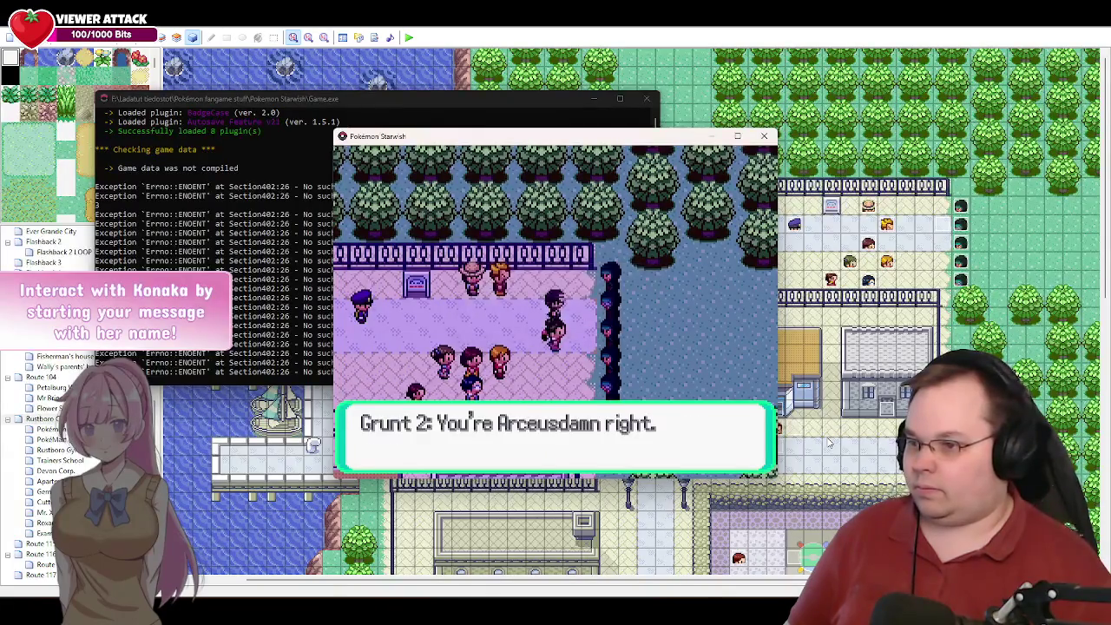
key(Return)
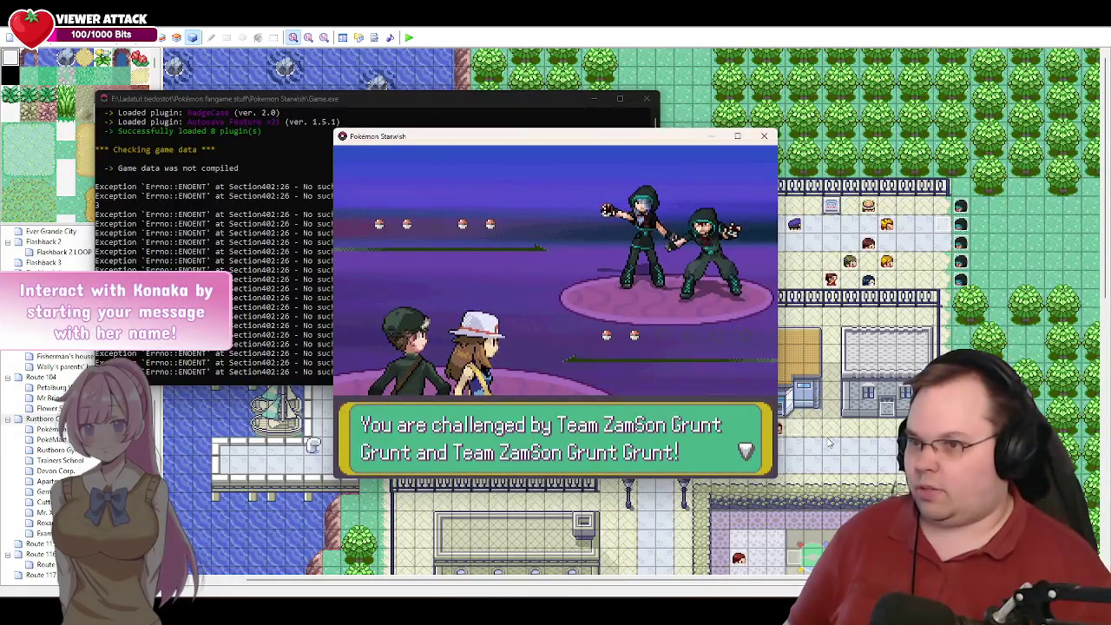
- Start the double battle and use Double Kick on the second Poochyena and Pawniard
key(Return)
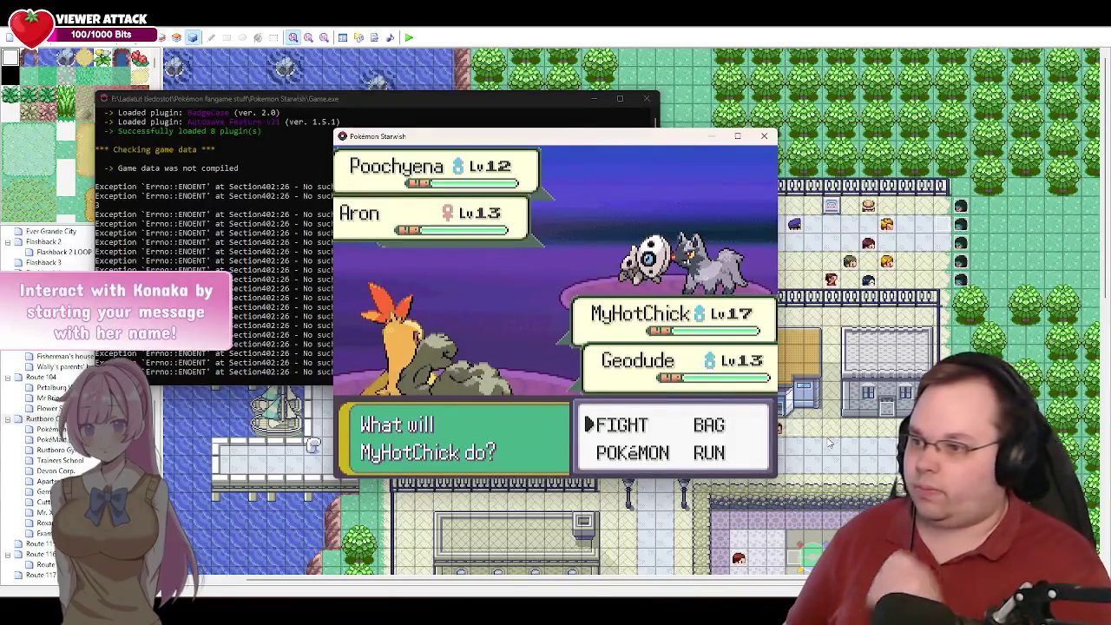
key(Return)
key(Return)
key(Return)
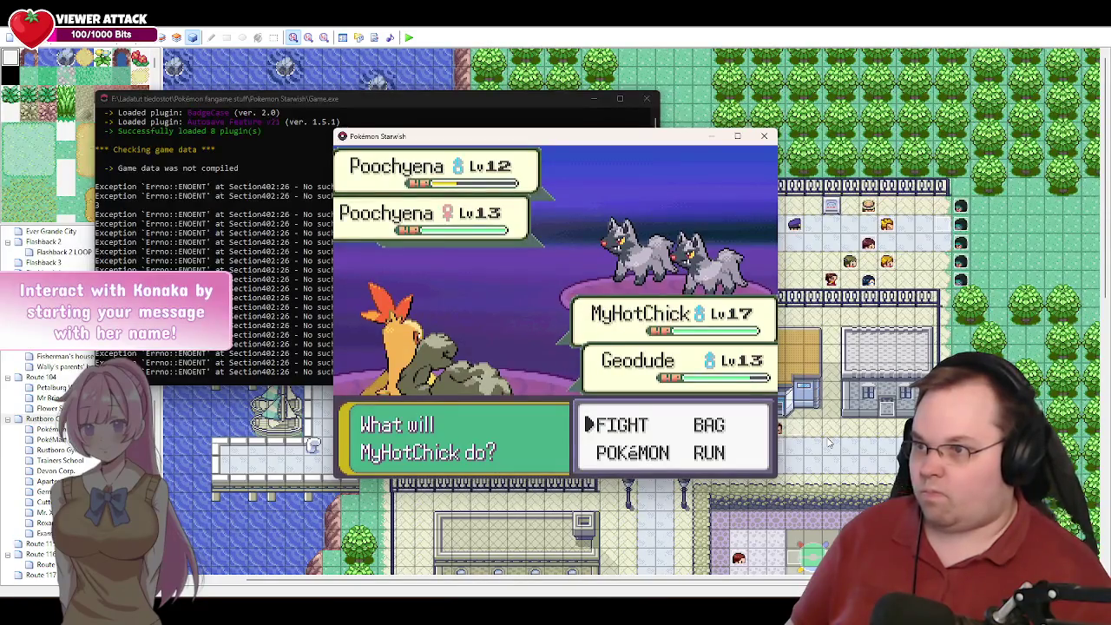
key(Return)
key(Return)
key(Right)
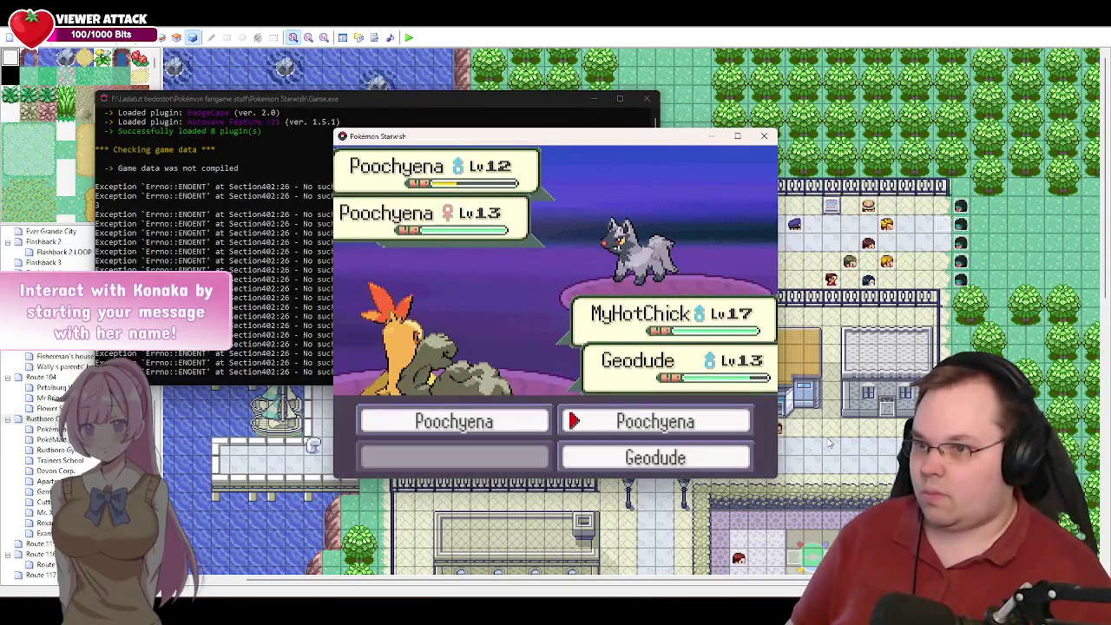
key(Return)
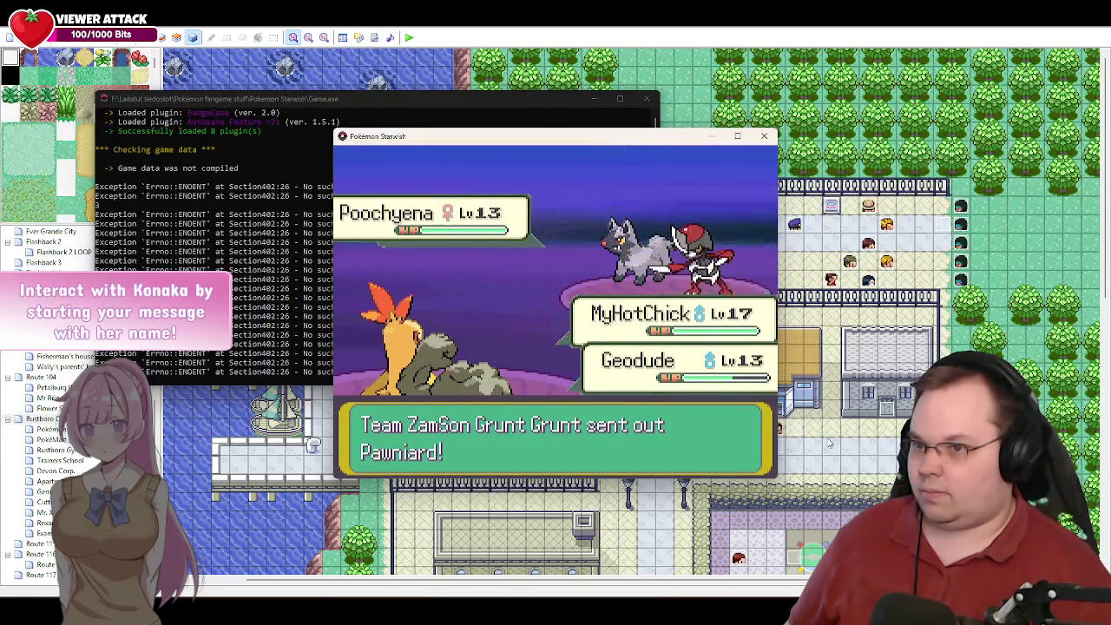
key(c)
key(c)
key(Right)
key(c)
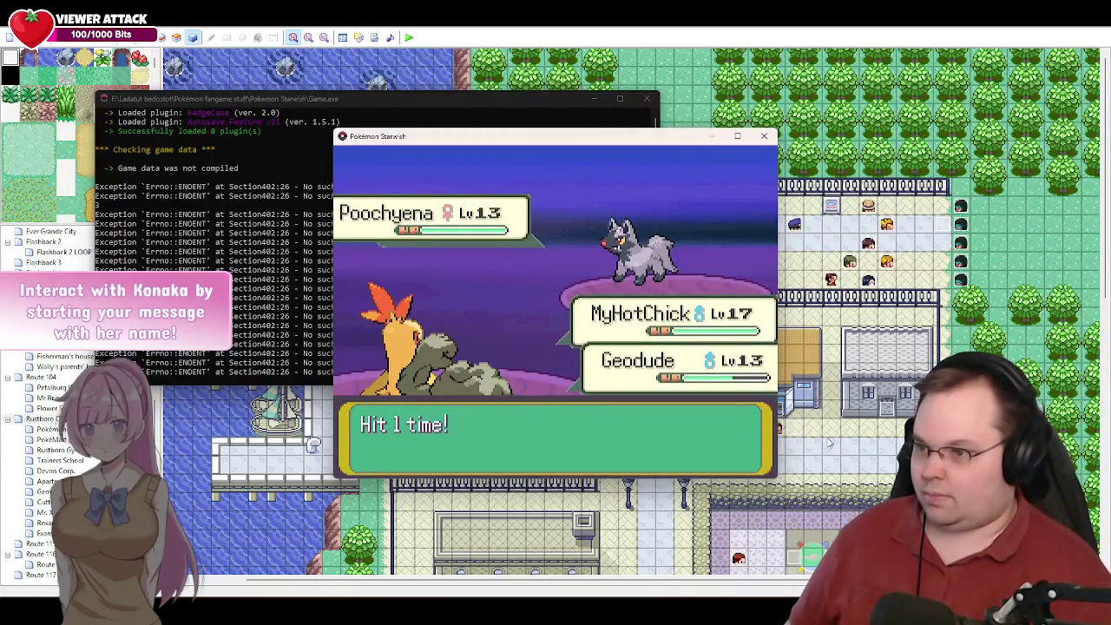
key(Return)
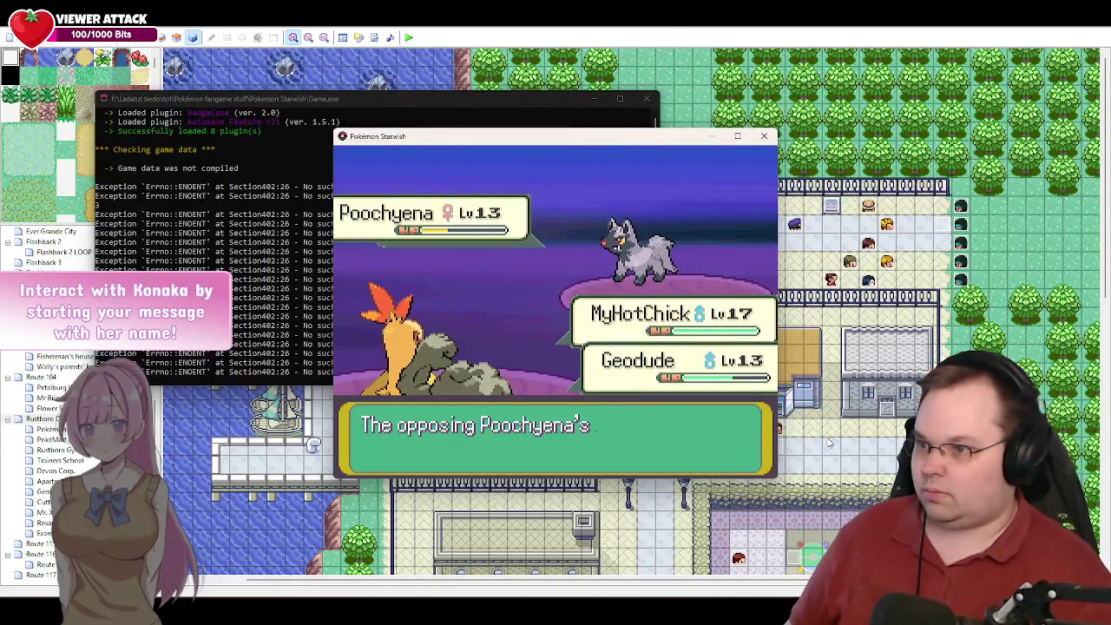
- Finish the last Poochyena with Quick Attack and dismiss the victory messages
key(c)
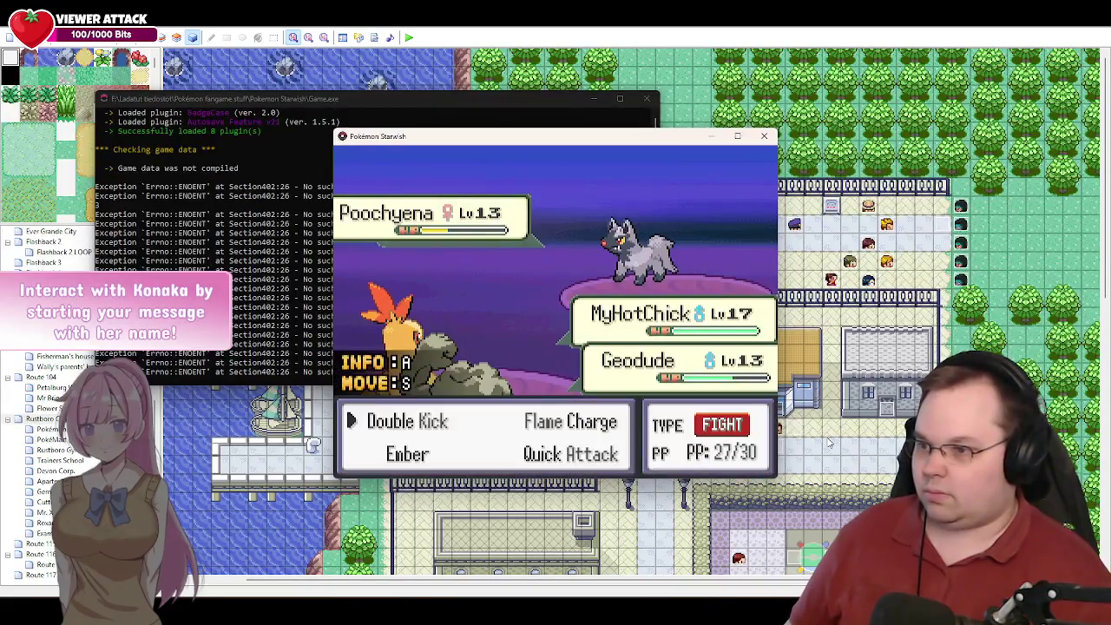
key(Down)
key(Right)
key(c)
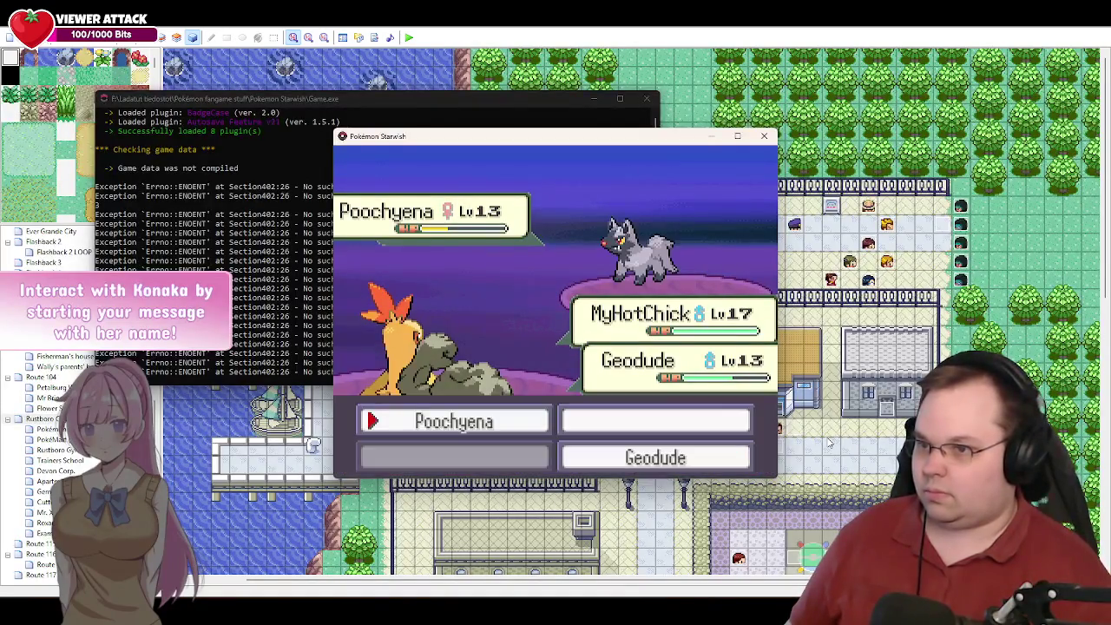
key(c)
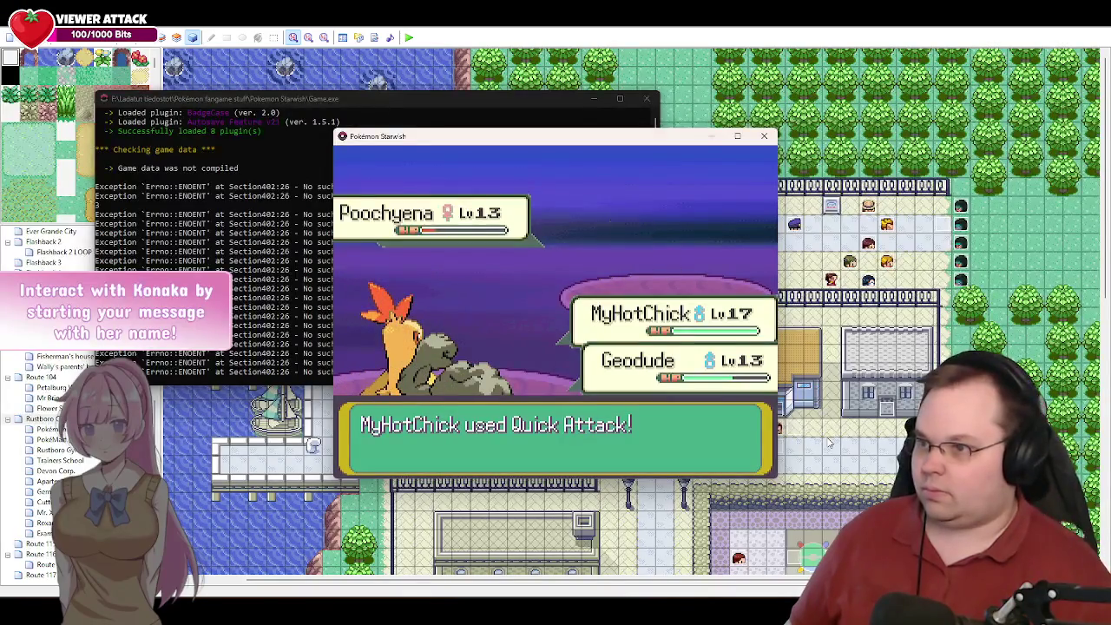
key(c)
key(c)
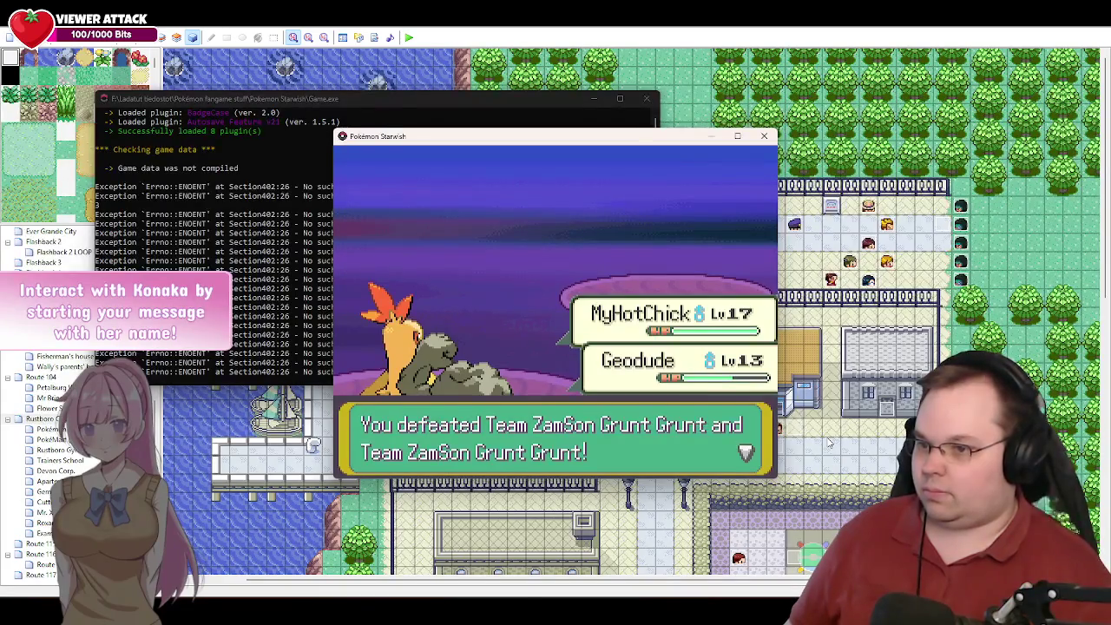
key(c)
key(c)
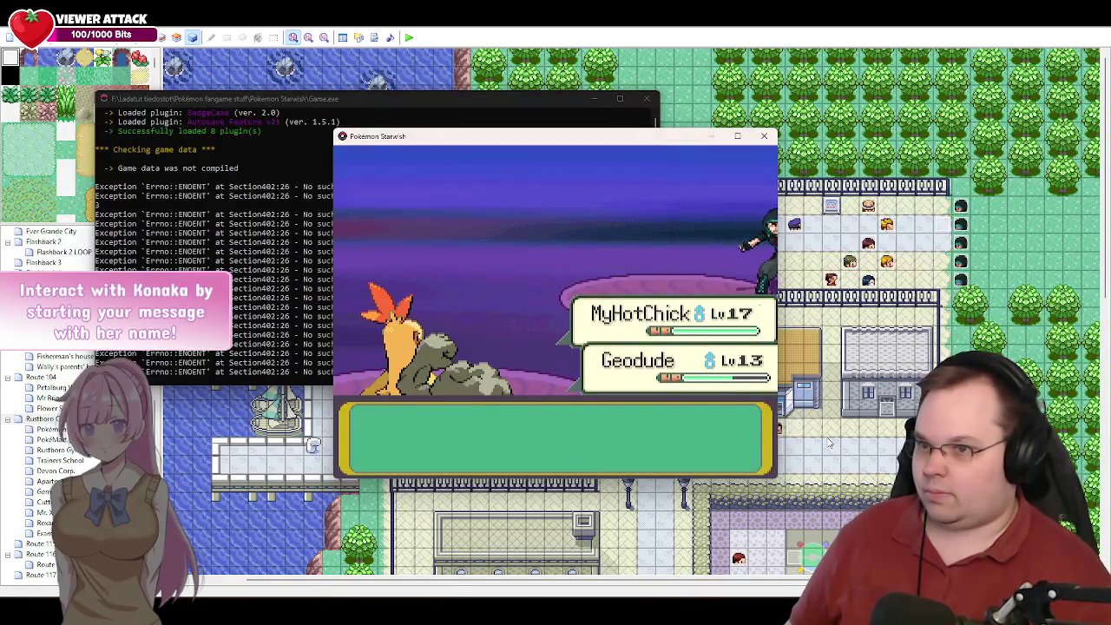
key(c)
key(c)
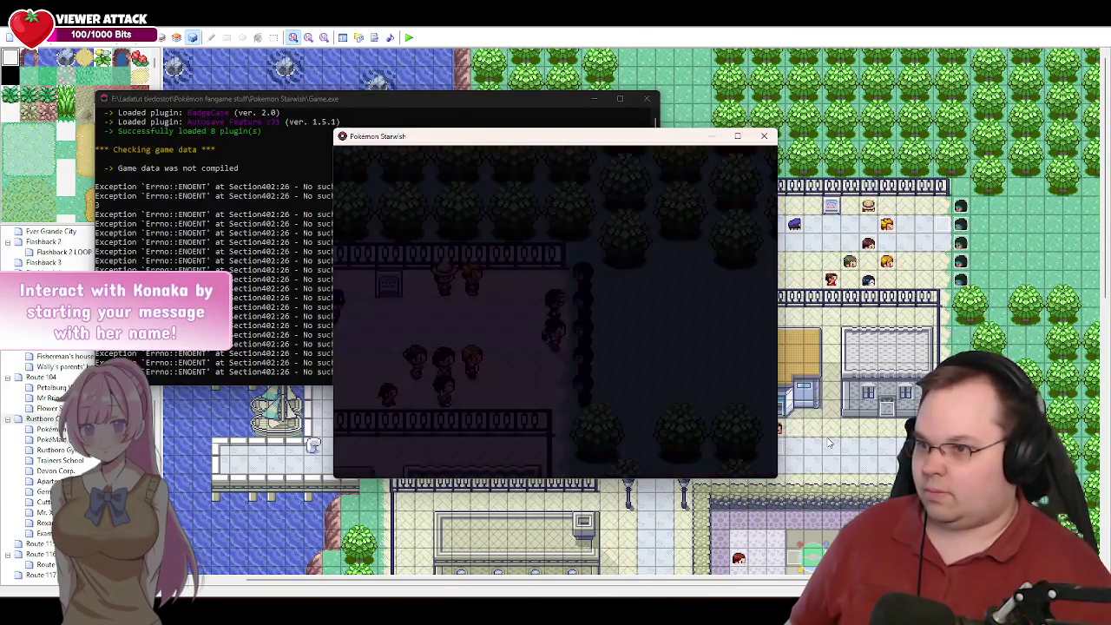
- Advance the grunts' and Roxanne's post-battle lines through "Get'em!" and close the playtest
key(Return)
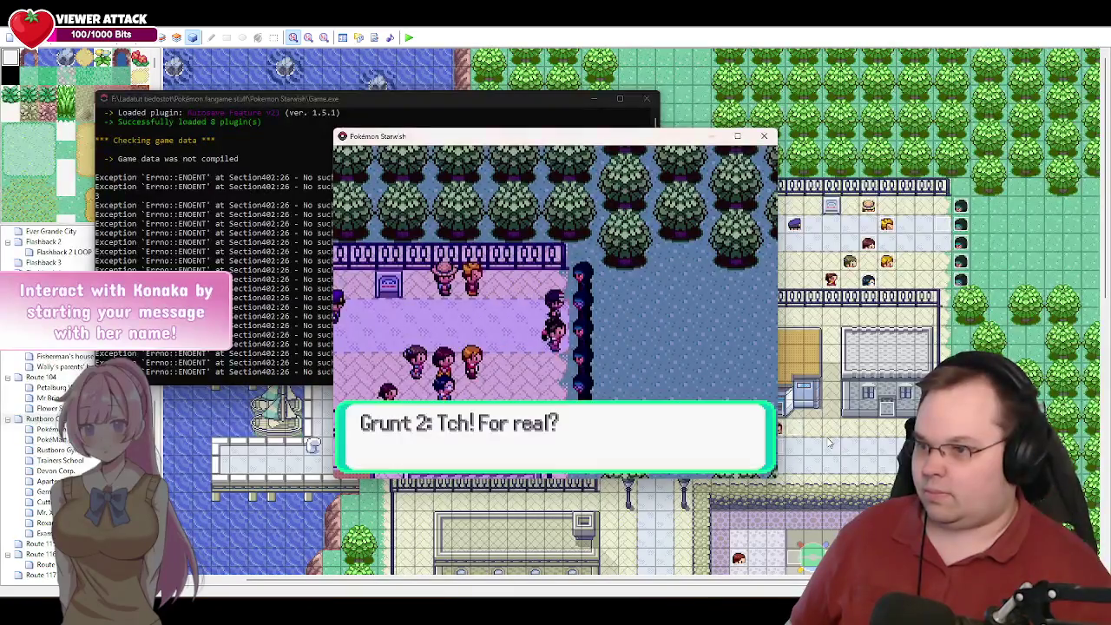
key(c)
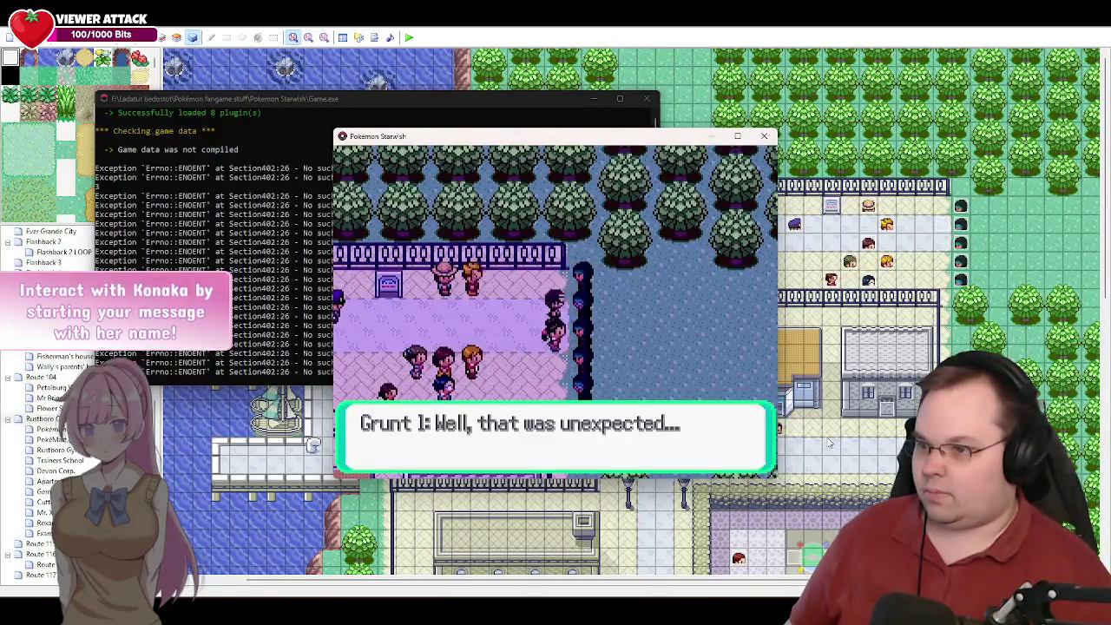
key(c)
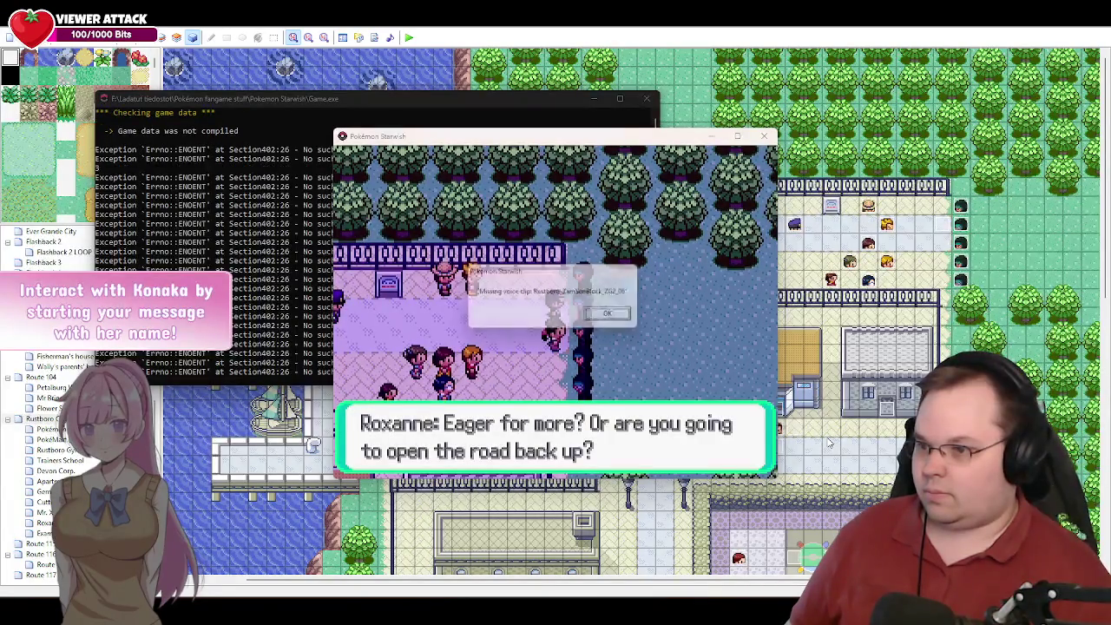
key(c)
key(c)
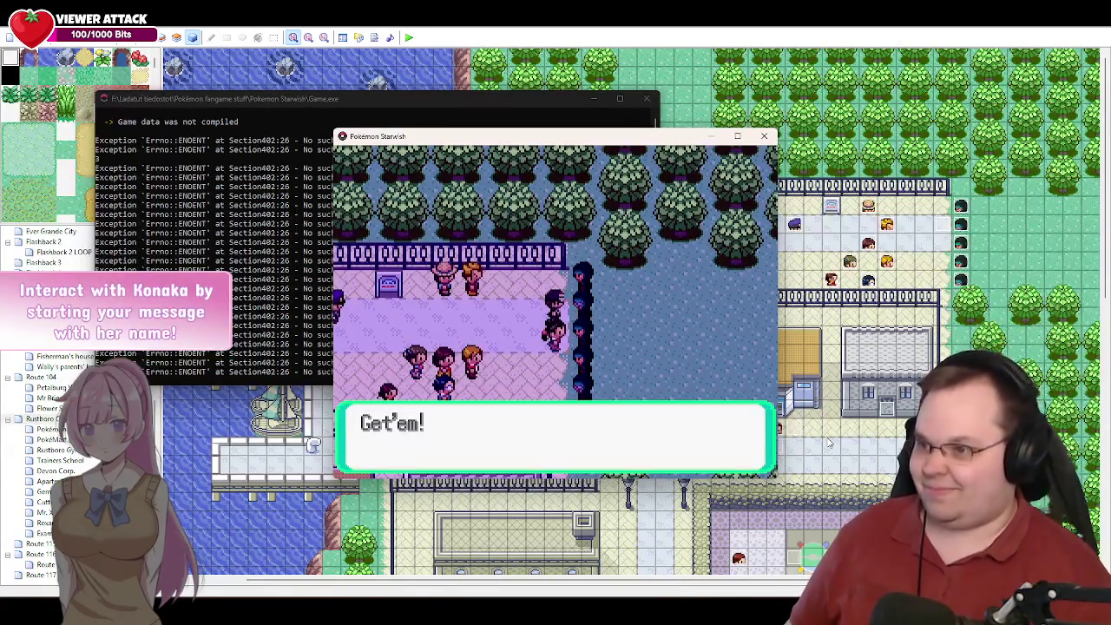
key(c)
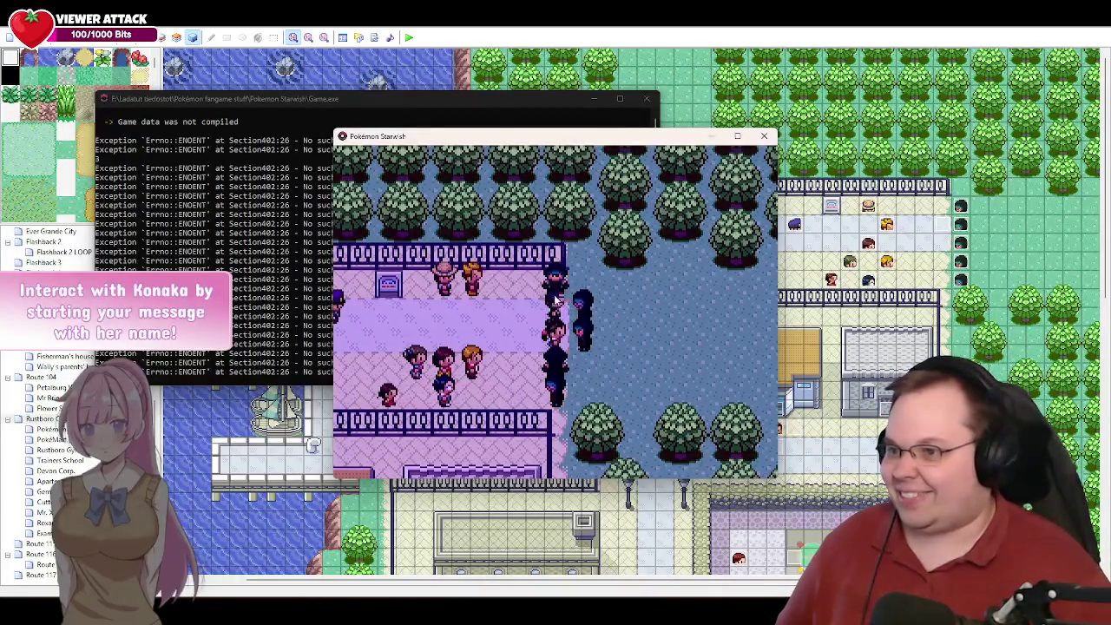
click(767, 139)
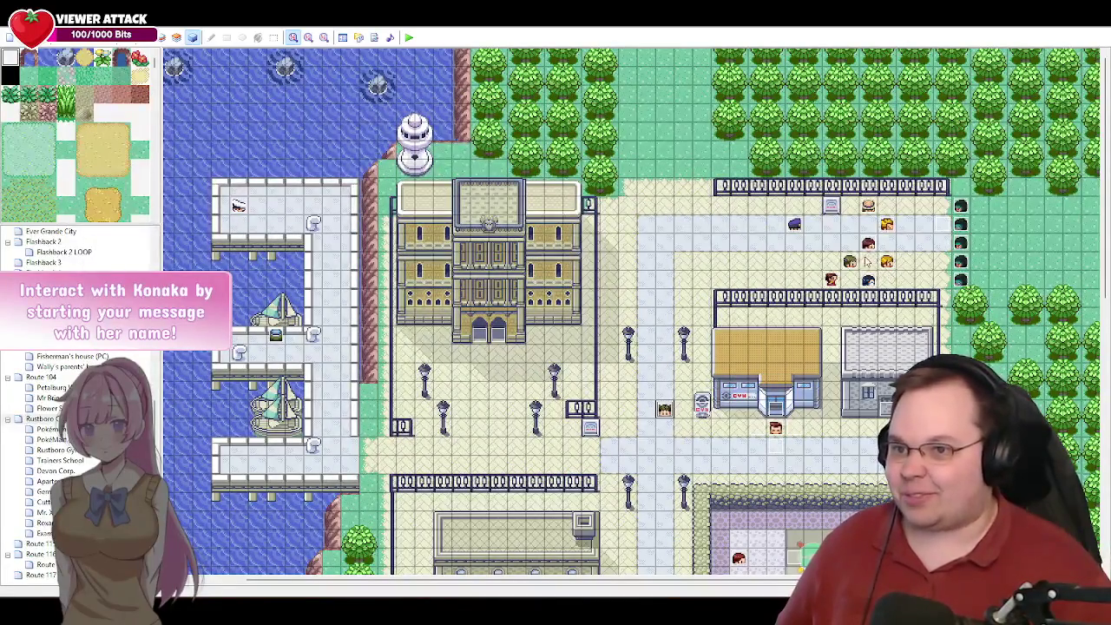
- Open ZamSon Grunt 2's move route on page 5 of event 047 and delete its Stop Animation ON step
double_click(664, 412)
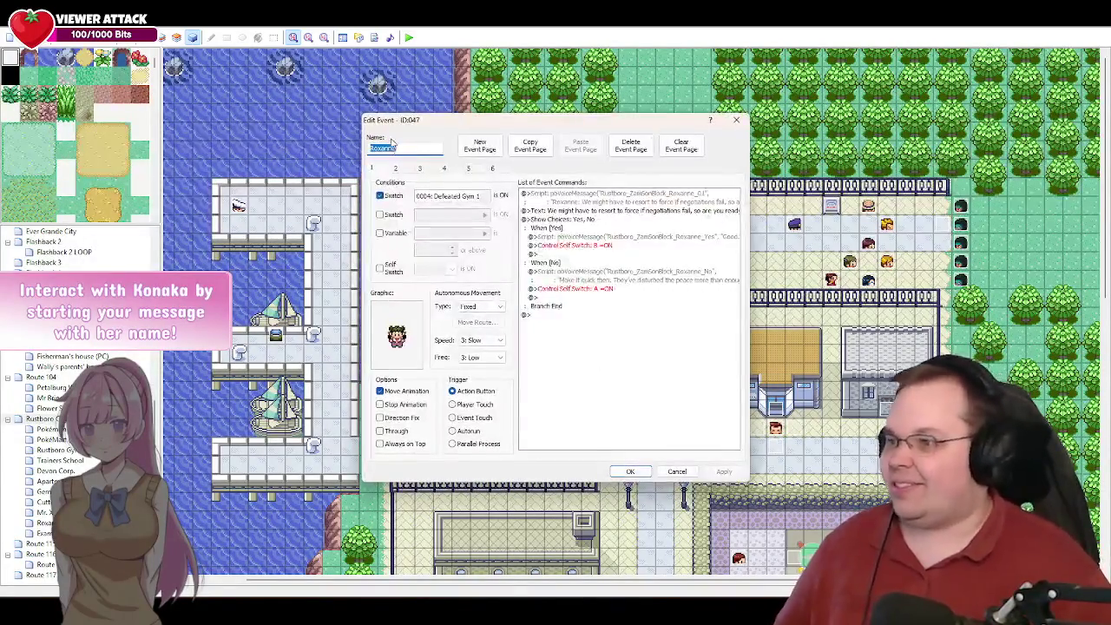
click(473, 169)
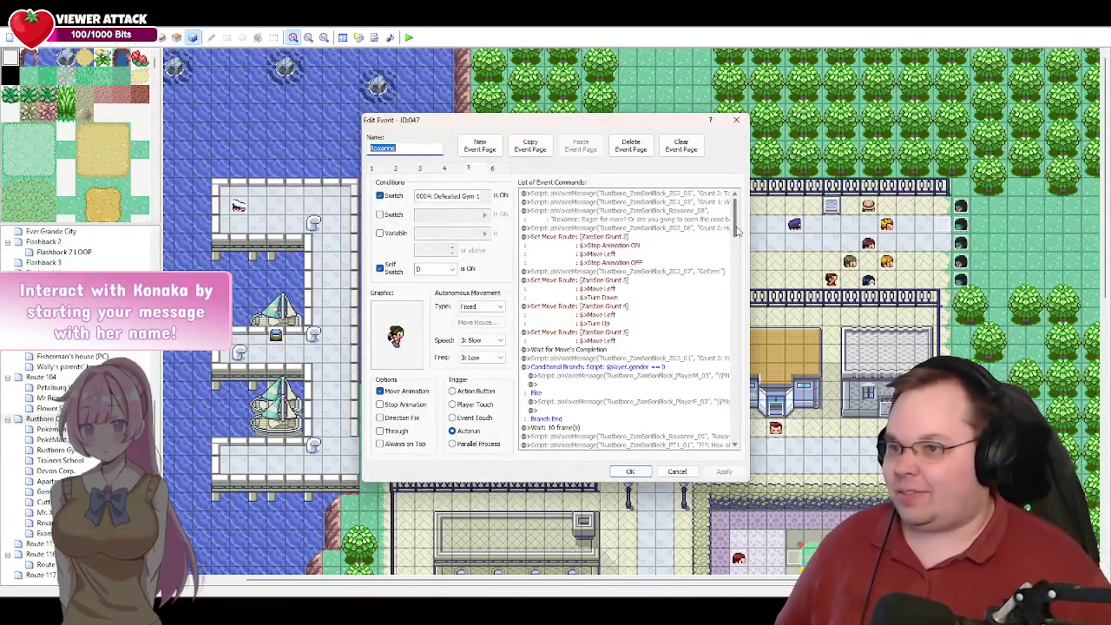
double_click(611, 246)
click(496, 242)
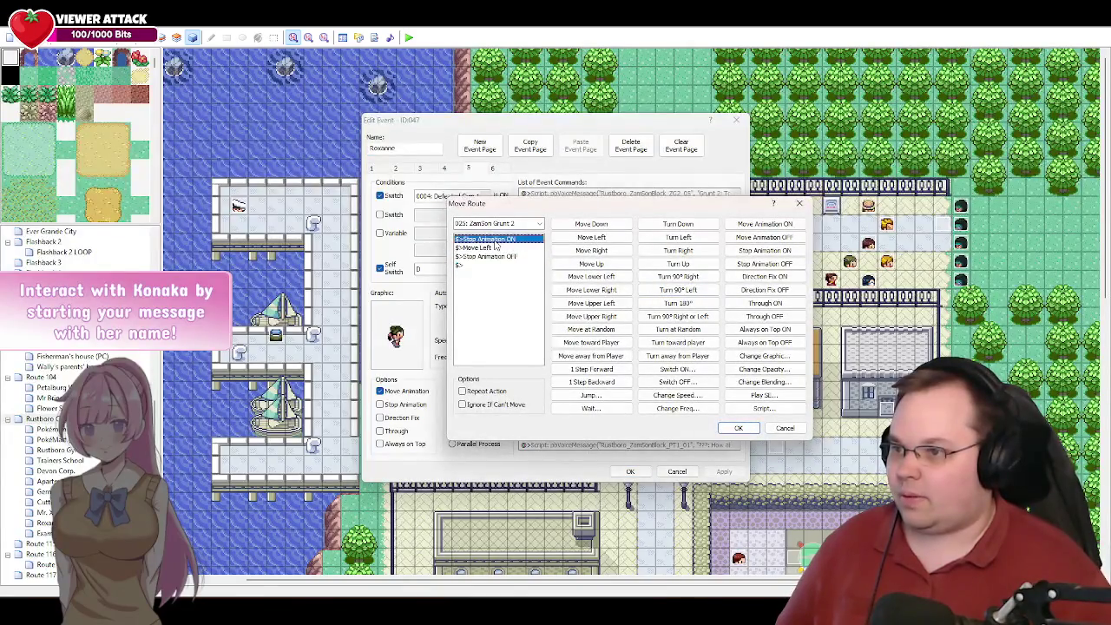
key(Delete)
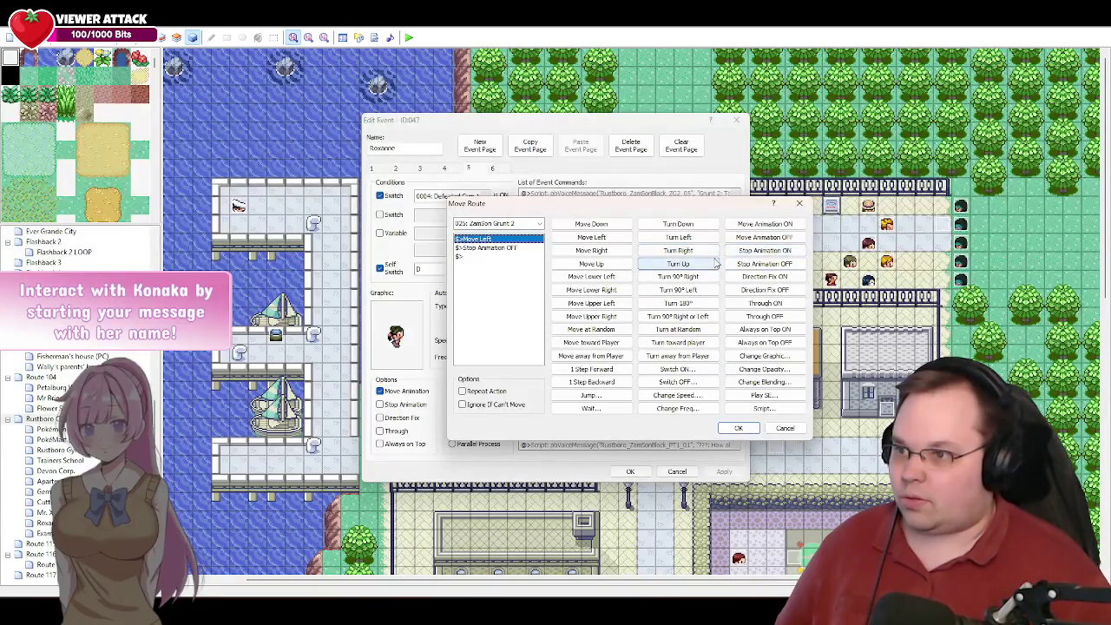
- Add a Change Graphic step to the female ZamSon grunt sprite, then a 4-frame wait
click(764, 356)
drag(550, 220, 546, 402)
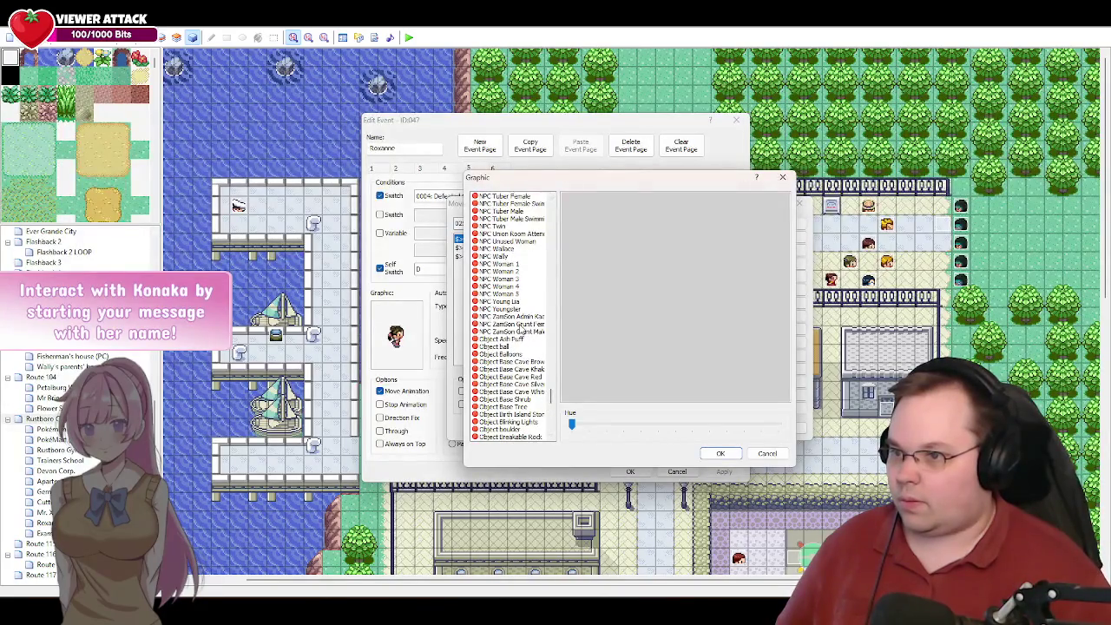
click(521, 324)
click(571, 232)
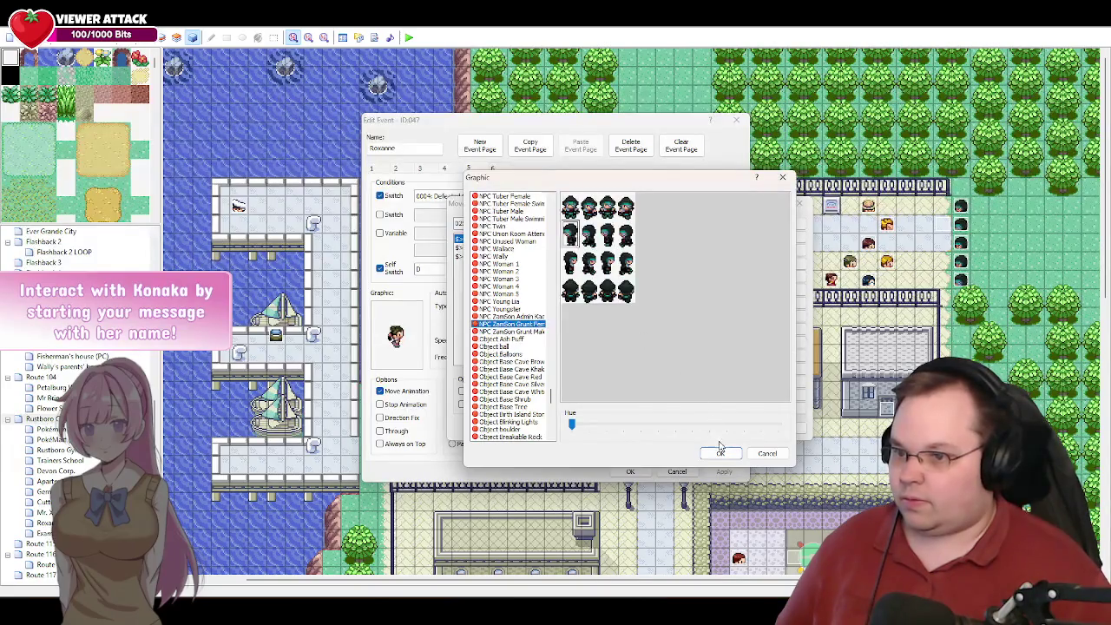
click(719, 451)
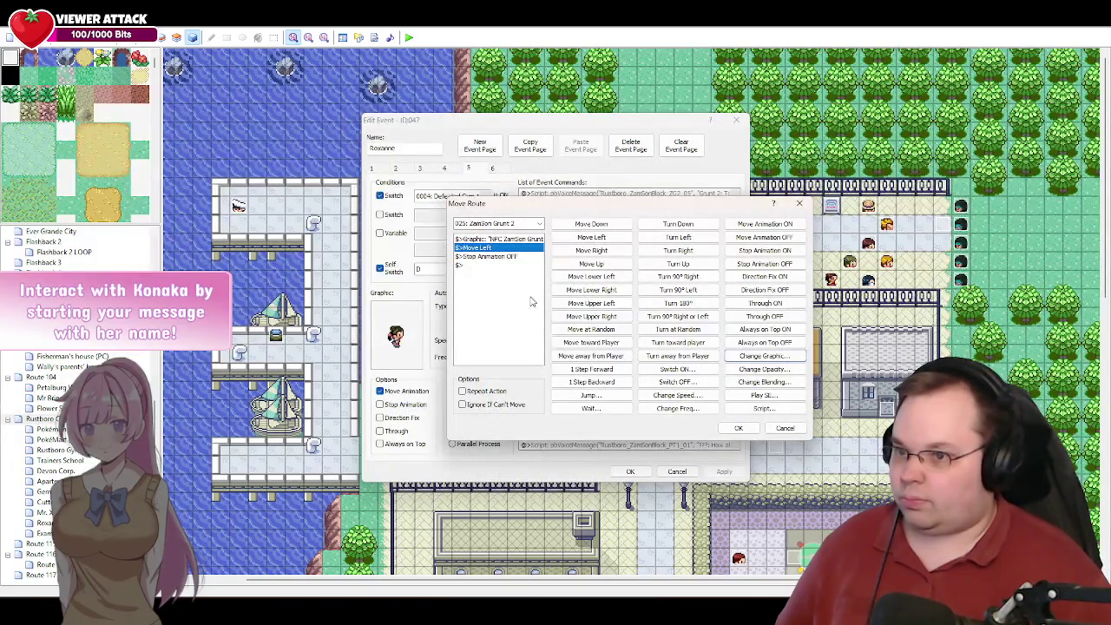
click(591, 408)
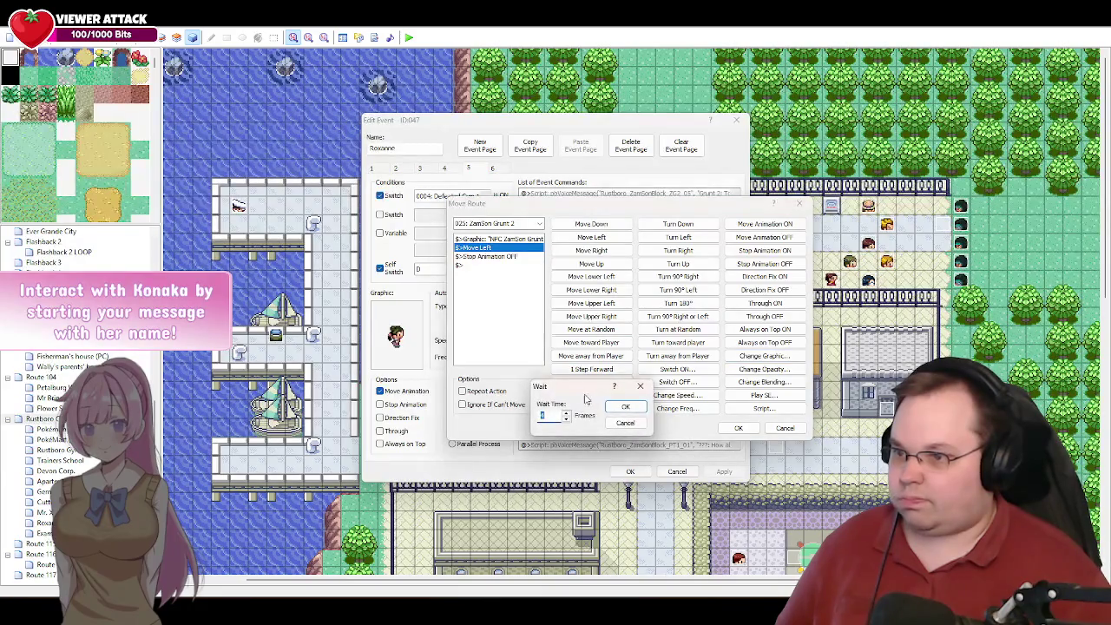
text(4)
click(624, 407)
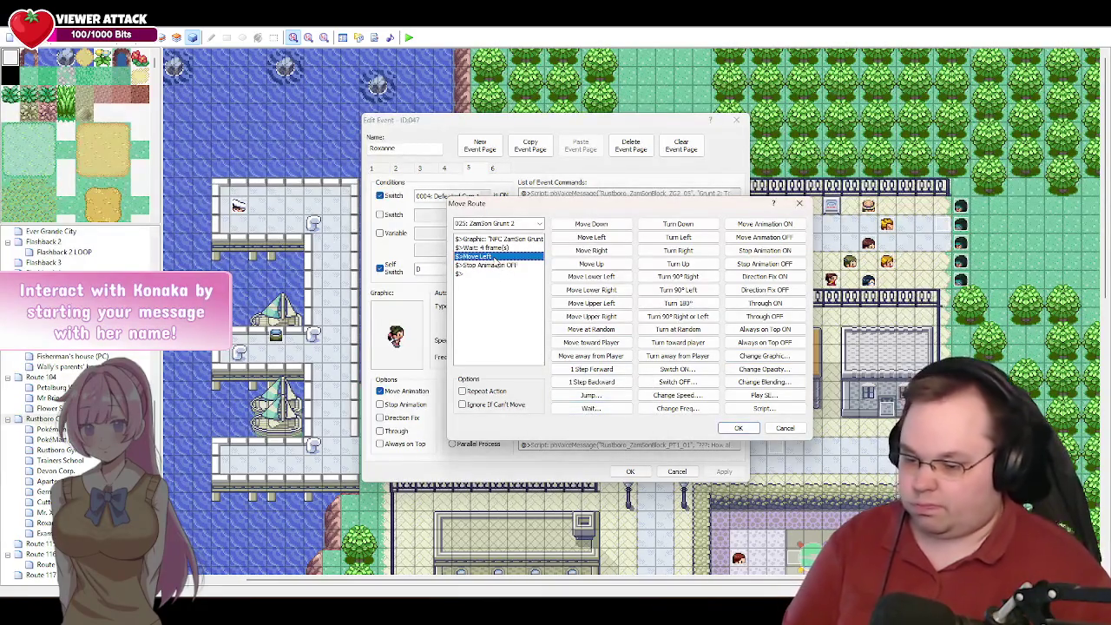
- Add a second female grunt graphic change, delete Stop Animation OFF, and revise the first sprite's frame
click(764, 356)
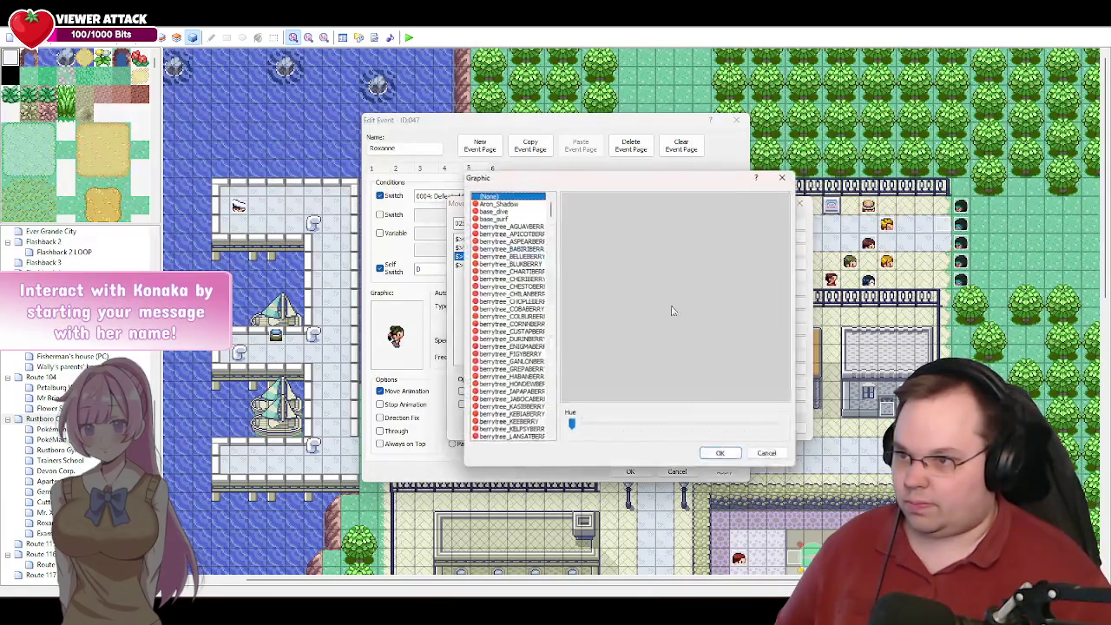
mouse_move(549, 217)
mouse_down()
mouse_move(550, 360)
mouse_move(564, 393)
mouse_up()
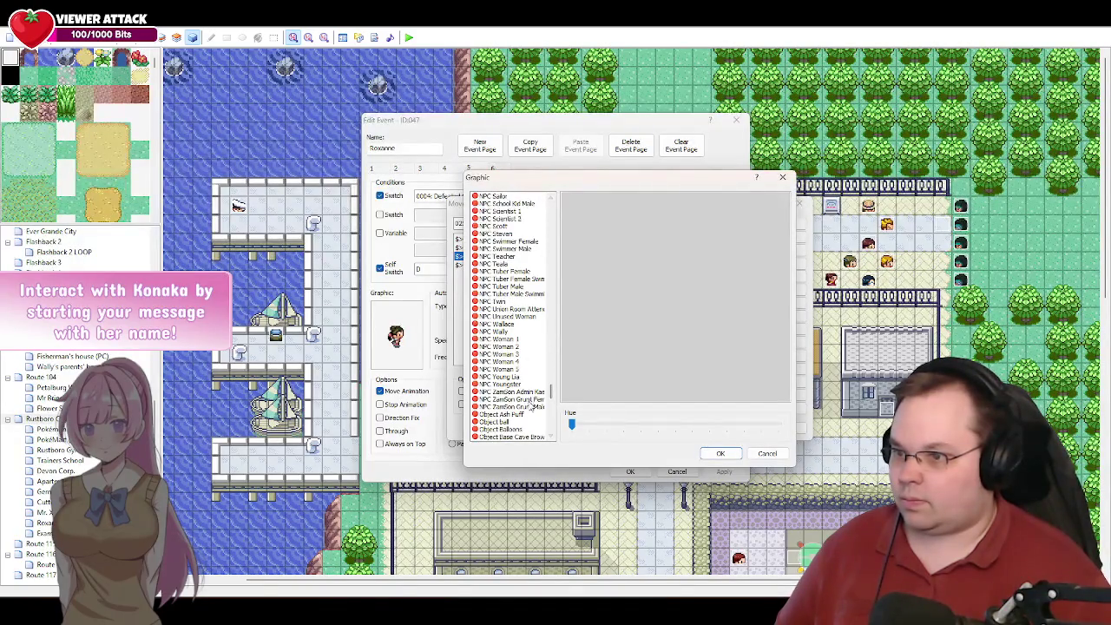
click(519, 400)
click(577, 238)
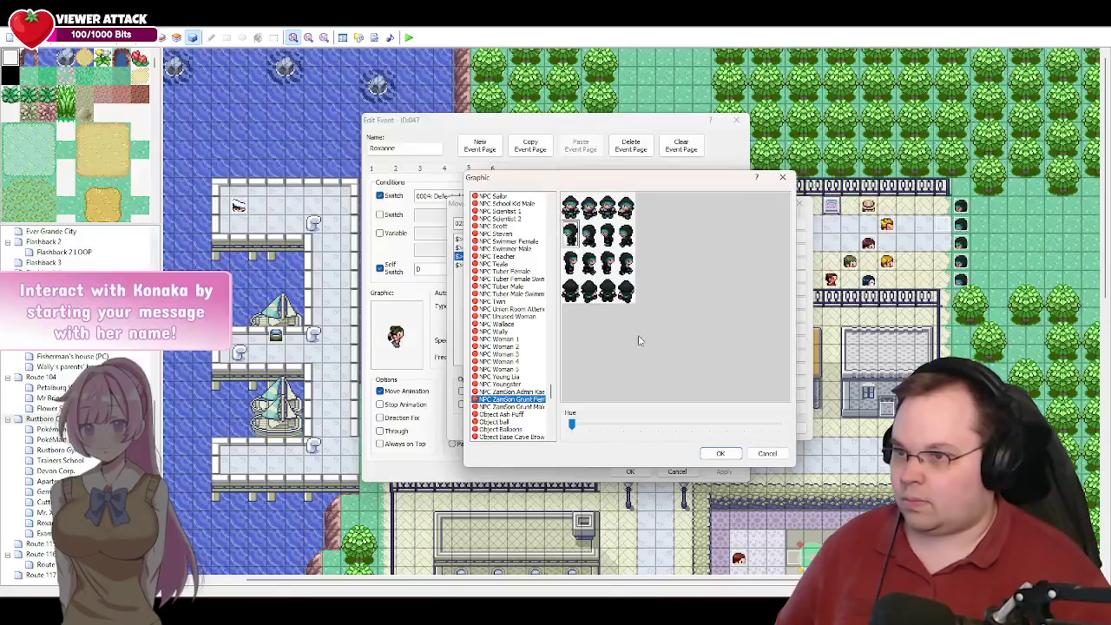
click(717, 454)
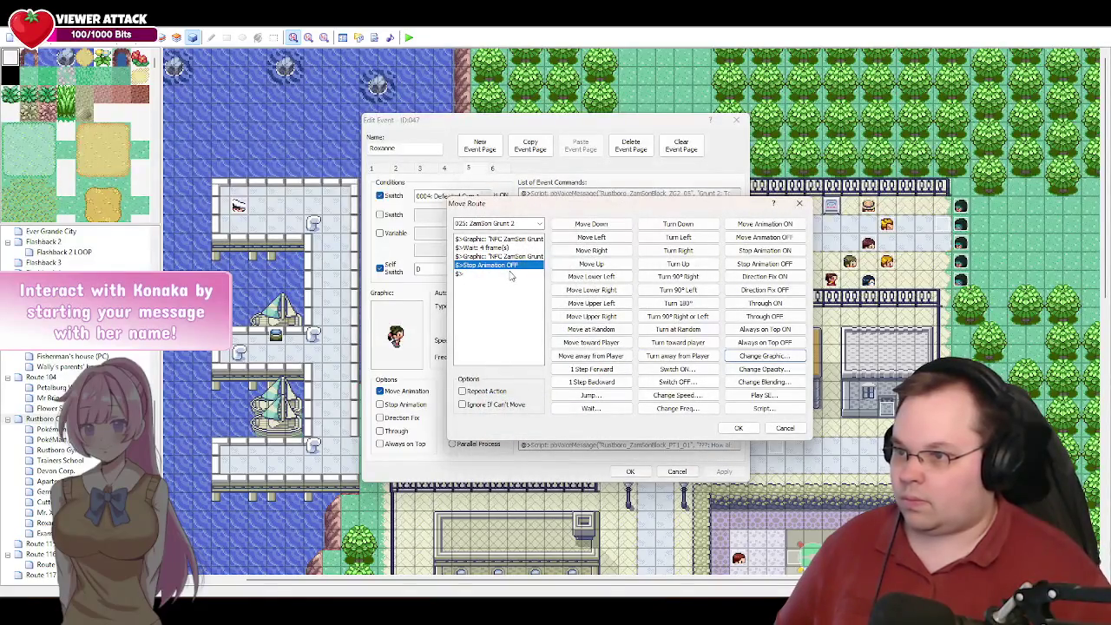
key(Delete)
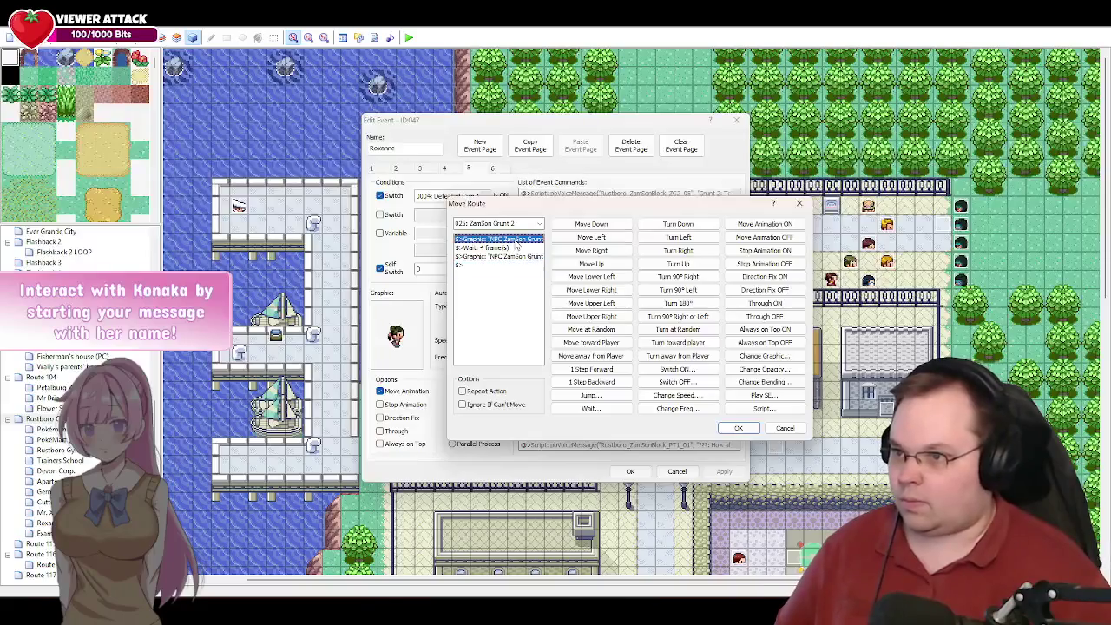
double_click(516, 239)
click(593, 242)
click(720, 453)
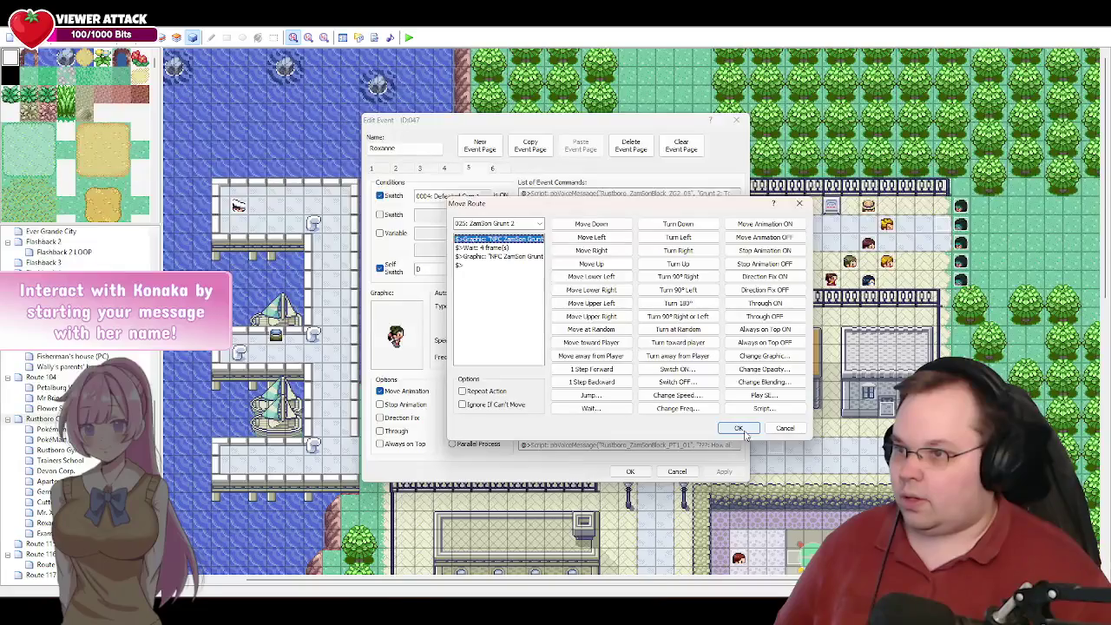
- Save Grunt 2's move route, then apply and close the event 047 editor
click(737, 429)
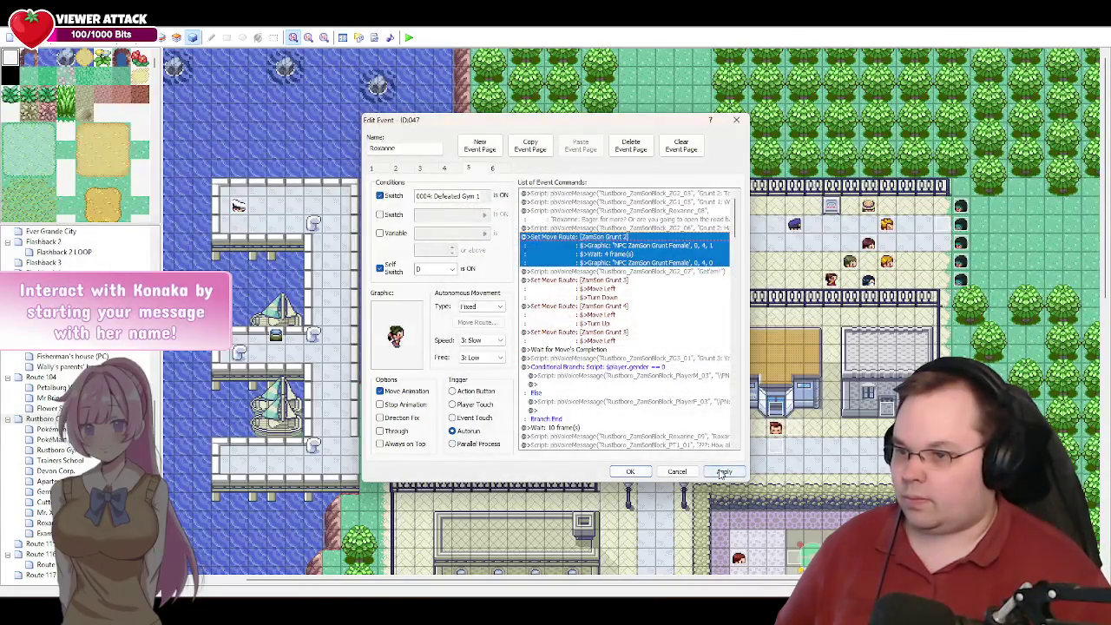
click(722, 472)
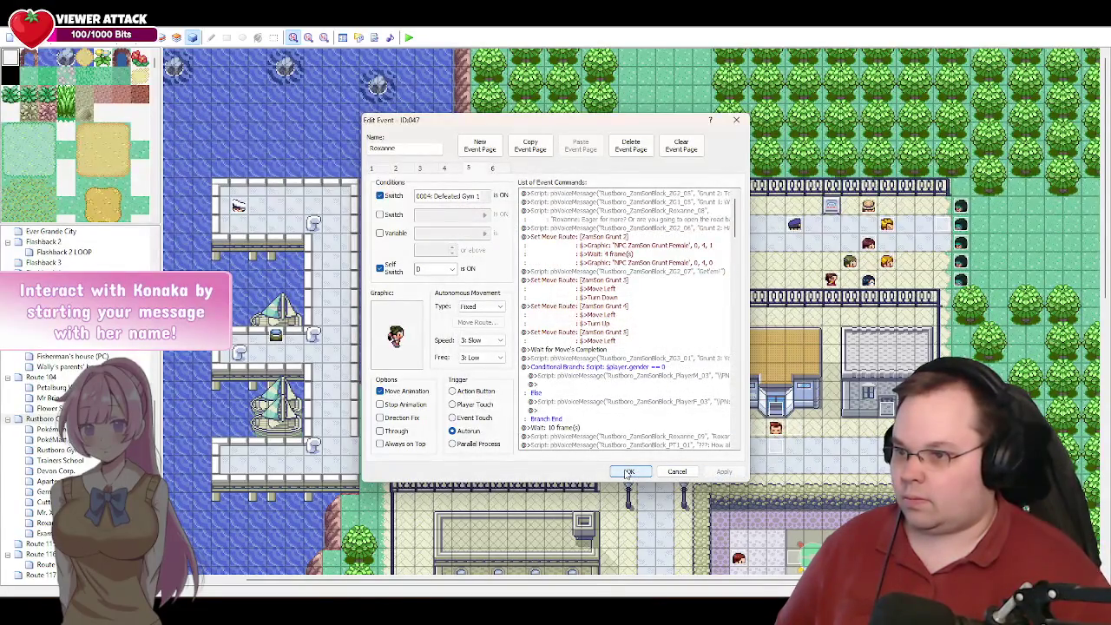
click(629, 471)
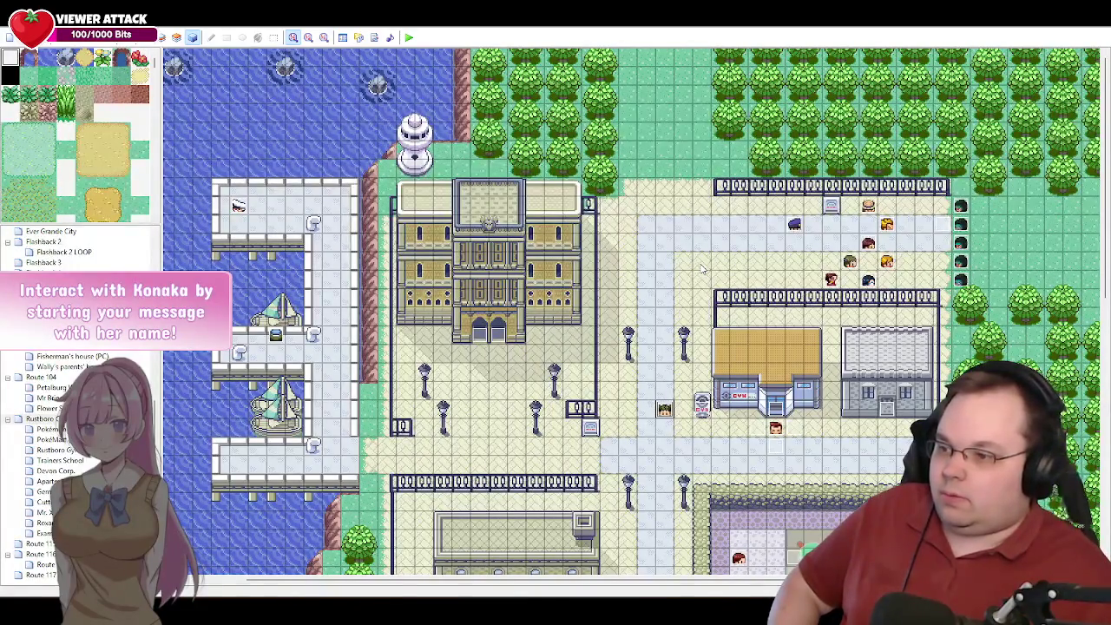
key(alt+Tab)
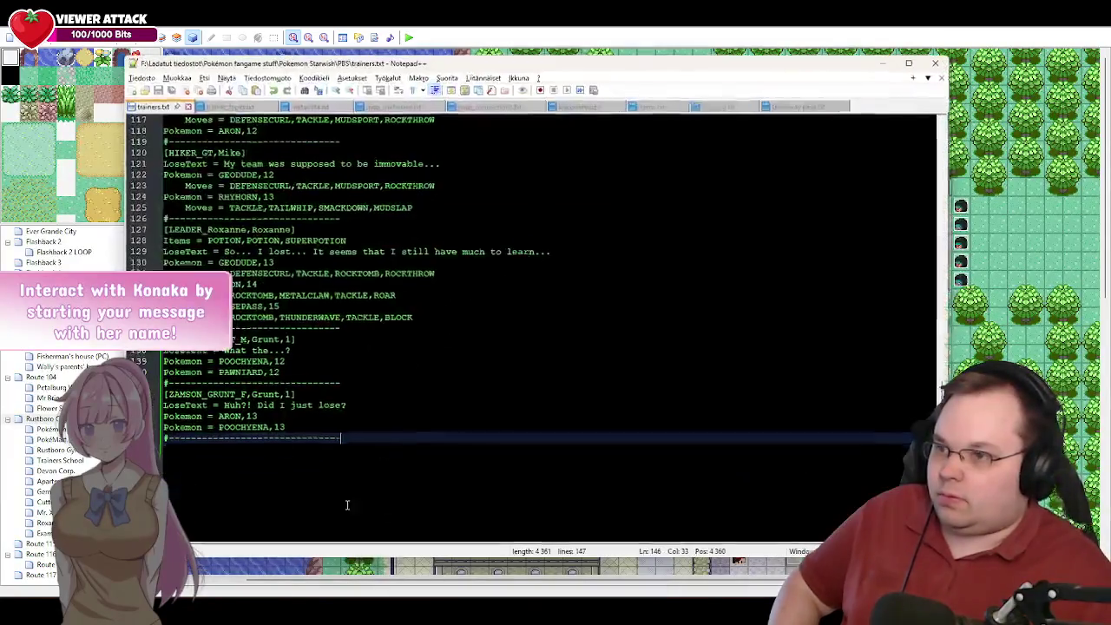
- Close trainers.txt in Notepad++ and start a playtest of the game
click(944, 62)
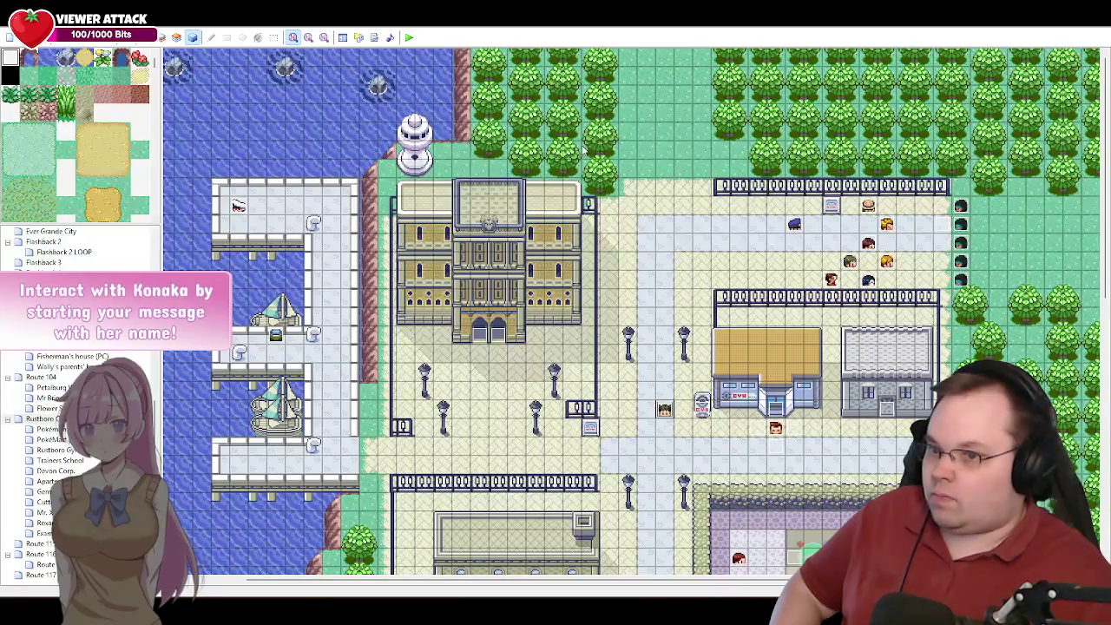
click(414, 38)
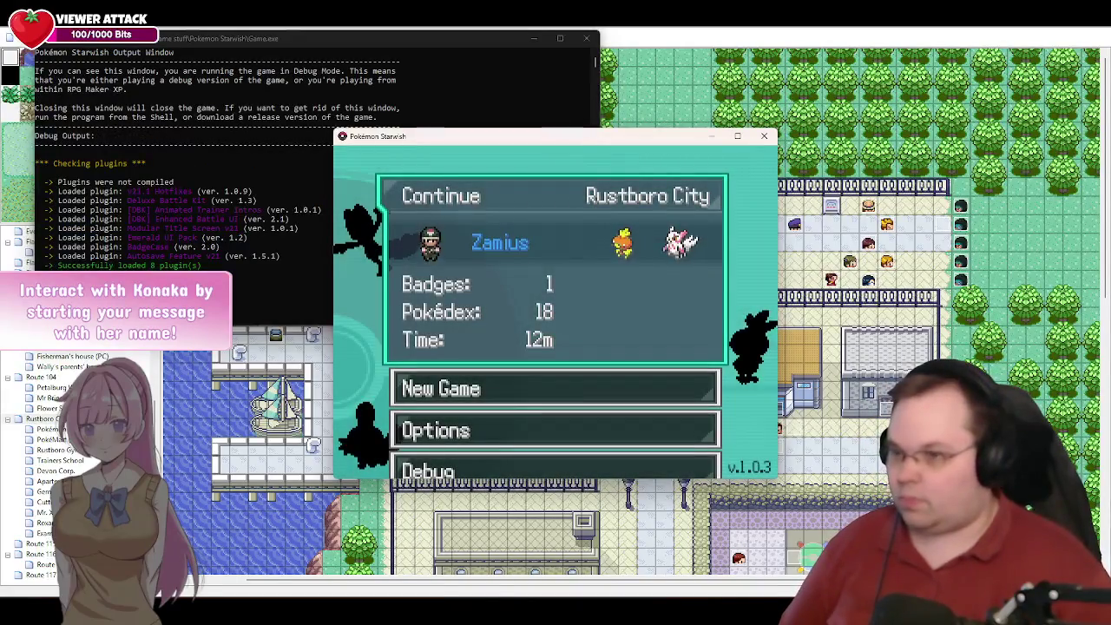
- Continue the Rustboro save and advance Roxanne's, the officer's and the grunts' dialogue, skipping voice-clip warnings
key(Return)
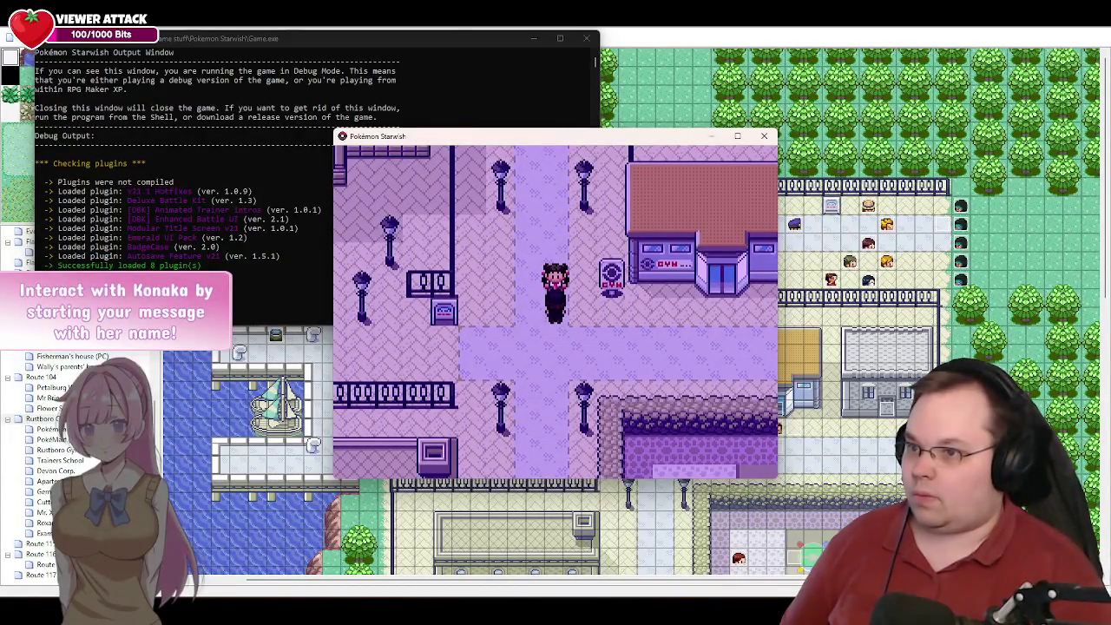
key(Return)
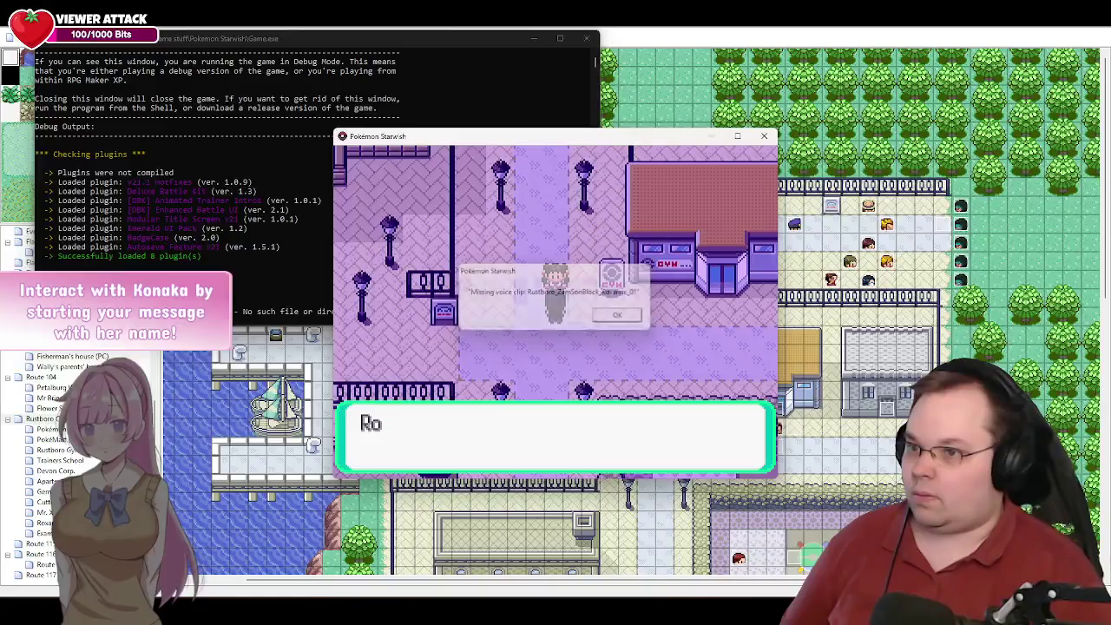
key(Return)
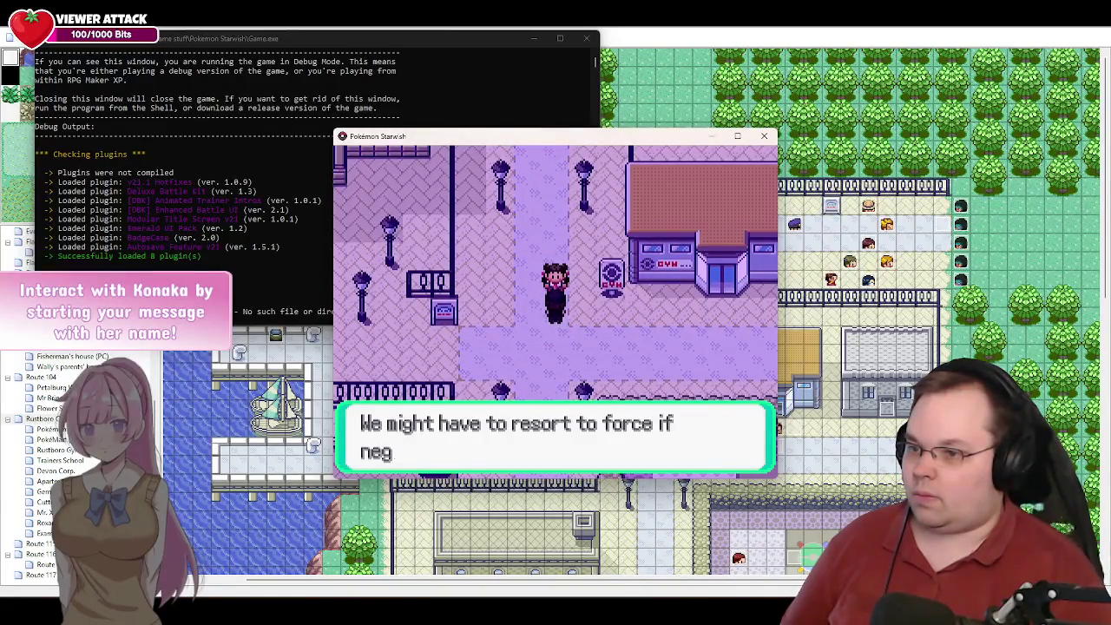
key(Return)
key(Return)
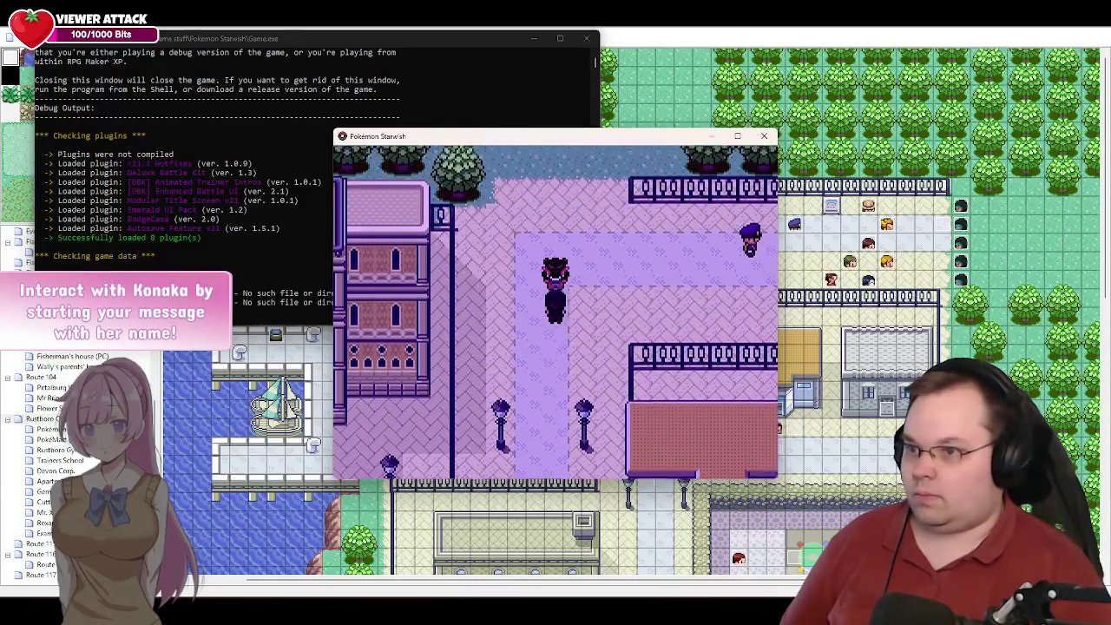
key(Return)
key(Return)
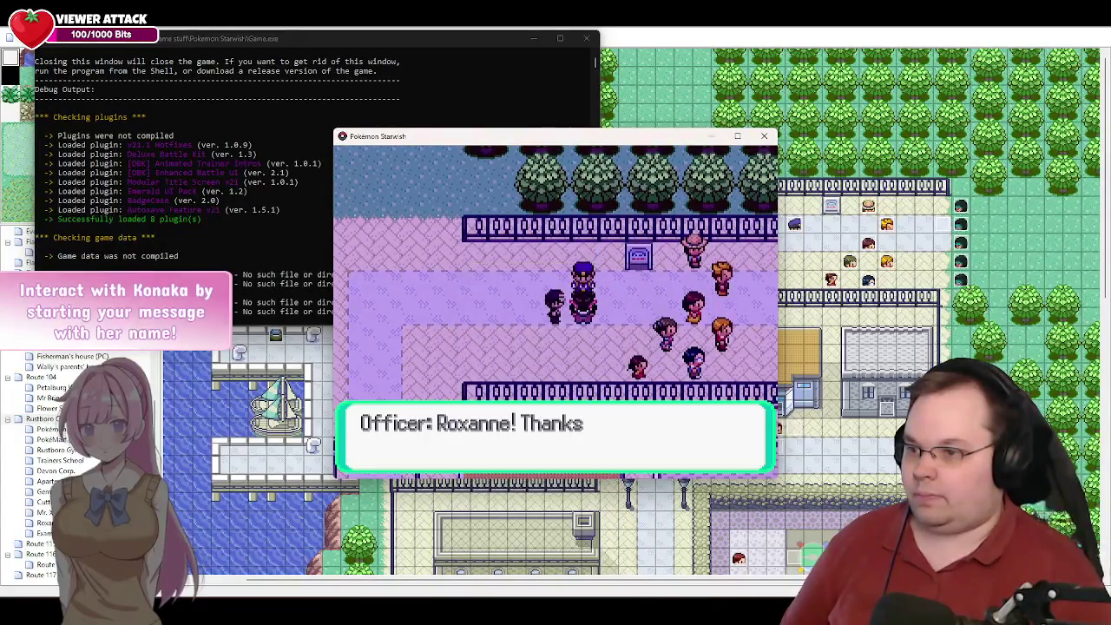
key(Return)
key(Return)
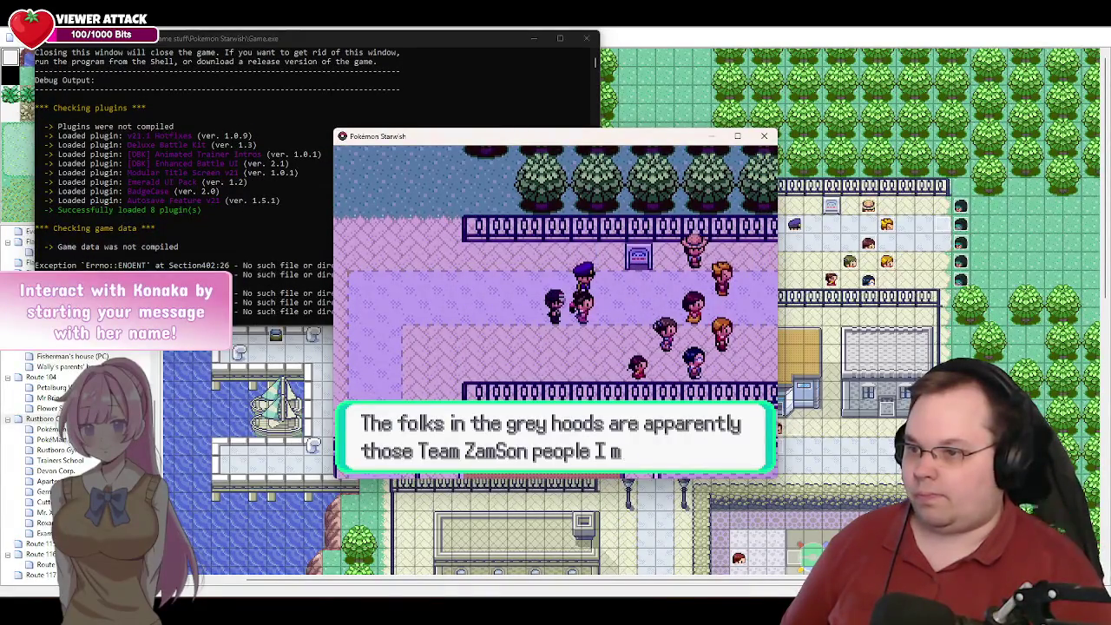
key(Return)
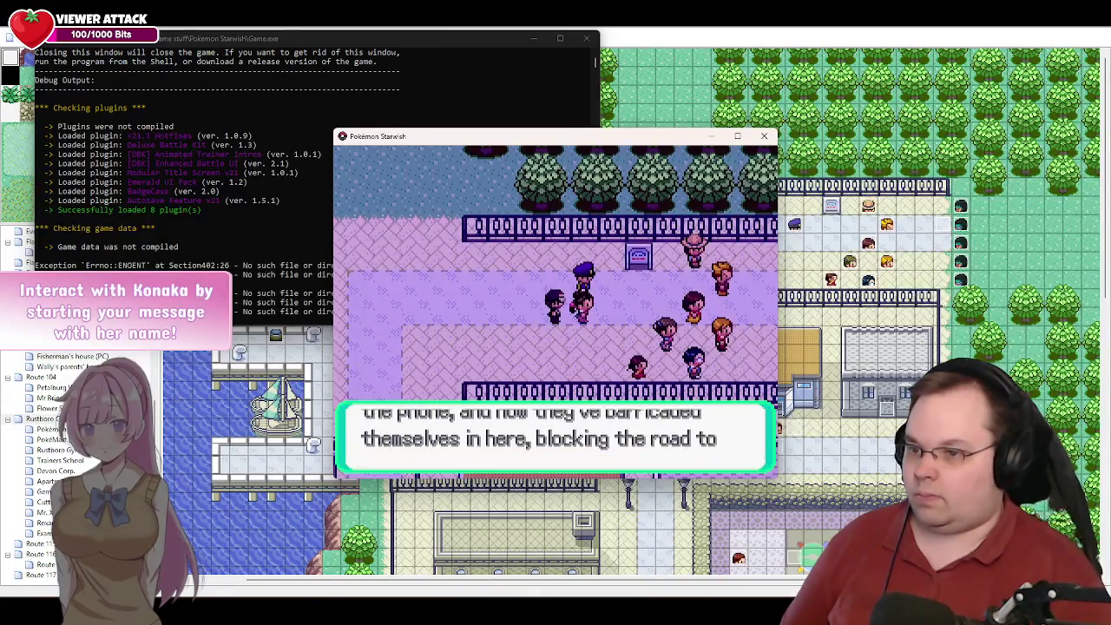
key(Return)
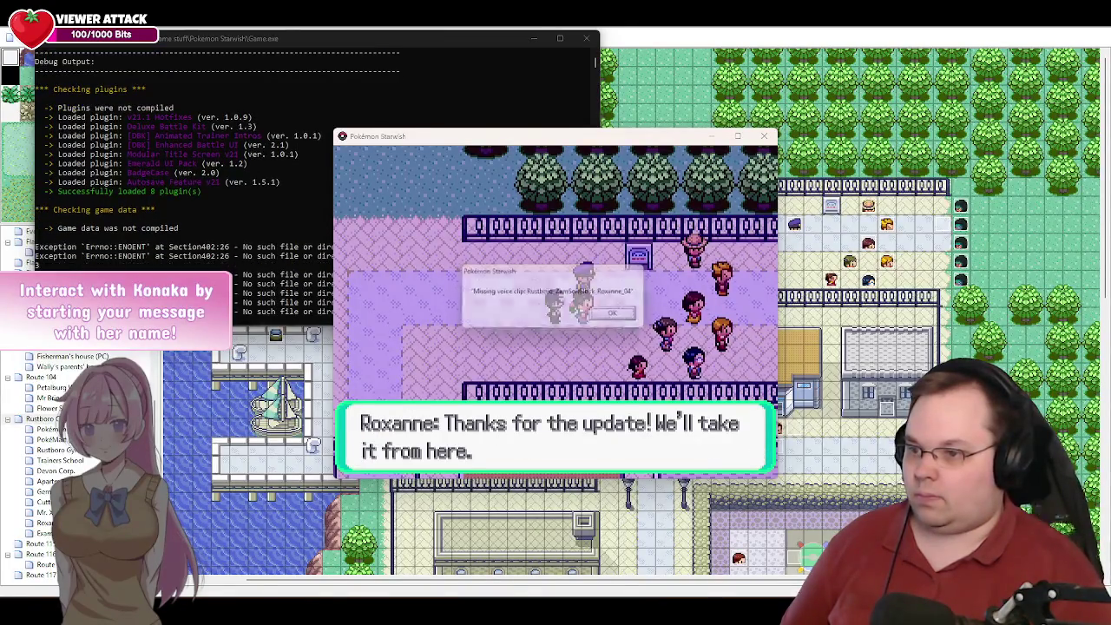
key(Return)
key(Return)
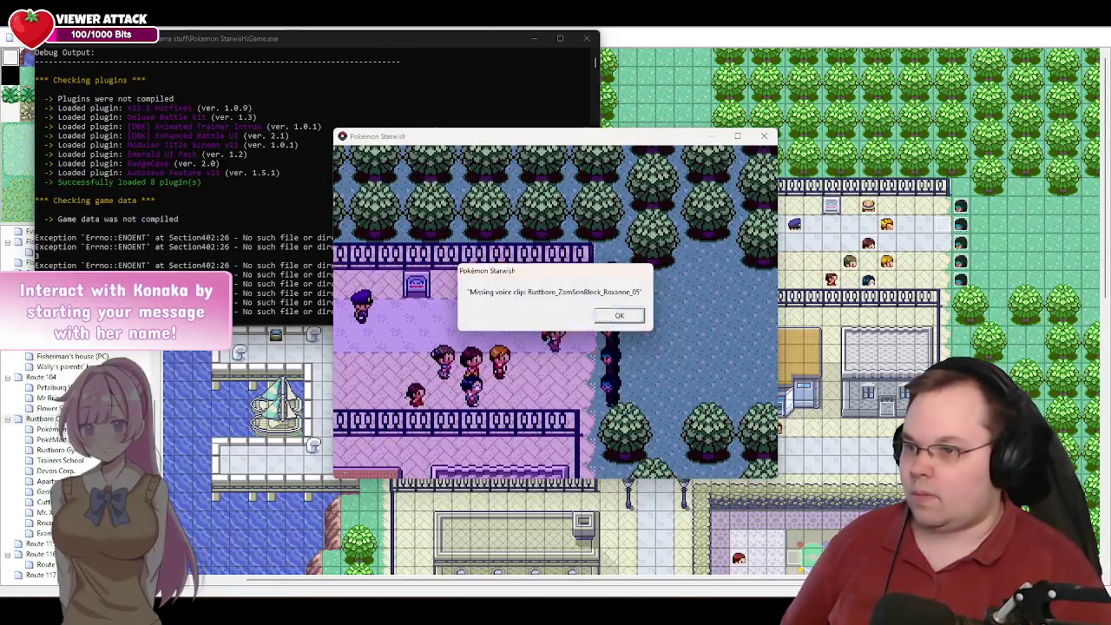
key(Return)
key(Return)
key(Return)
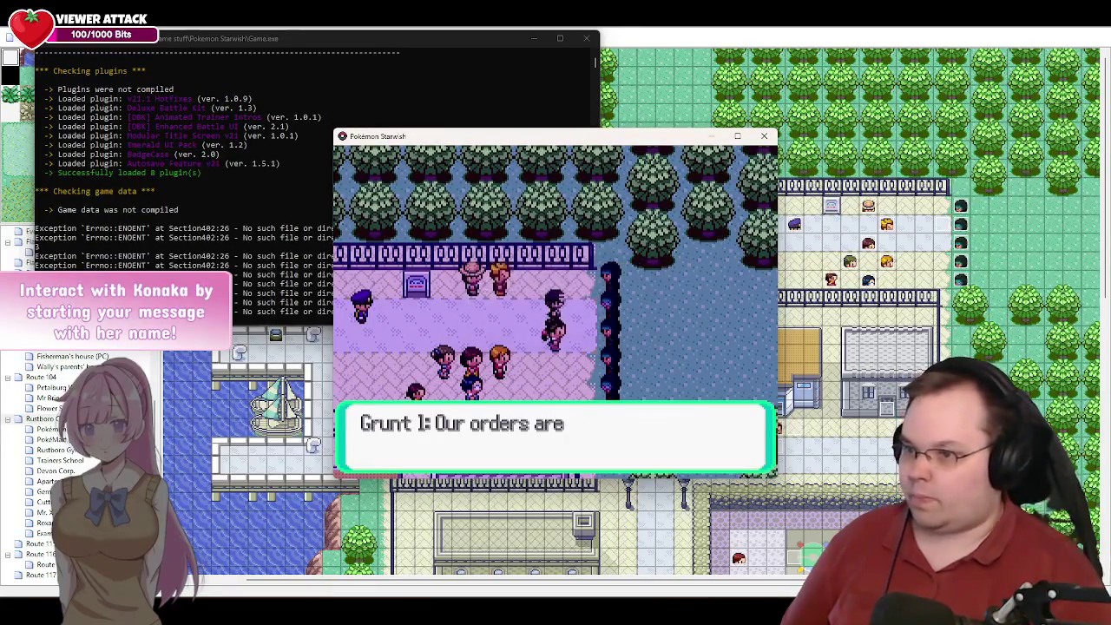
key(Return)
key(Return)
key(Return)
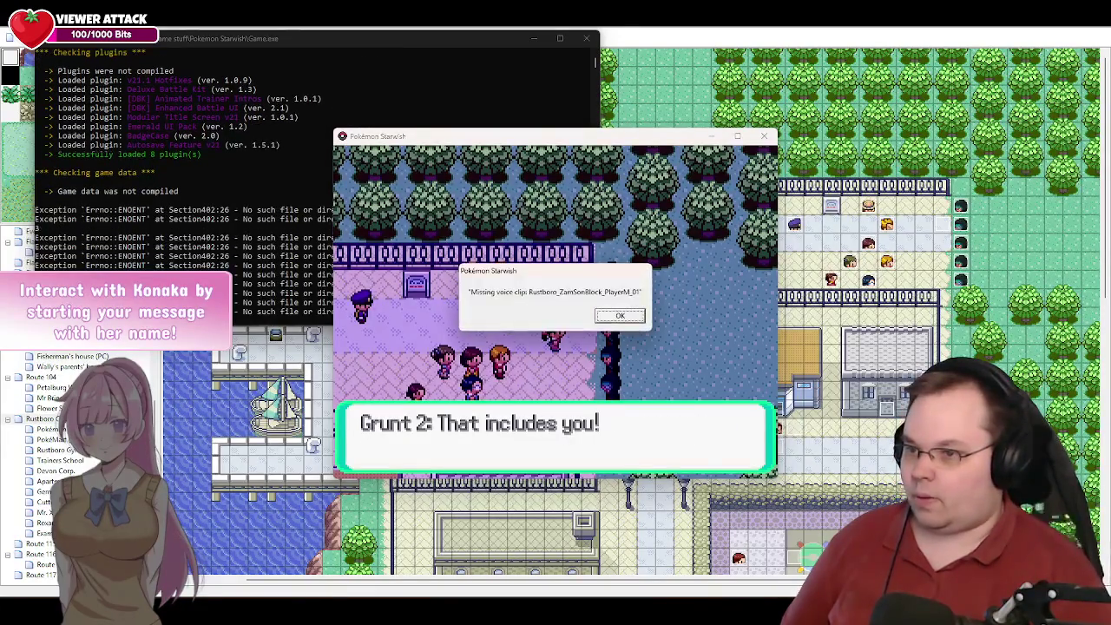
key(Return)
key(Return)
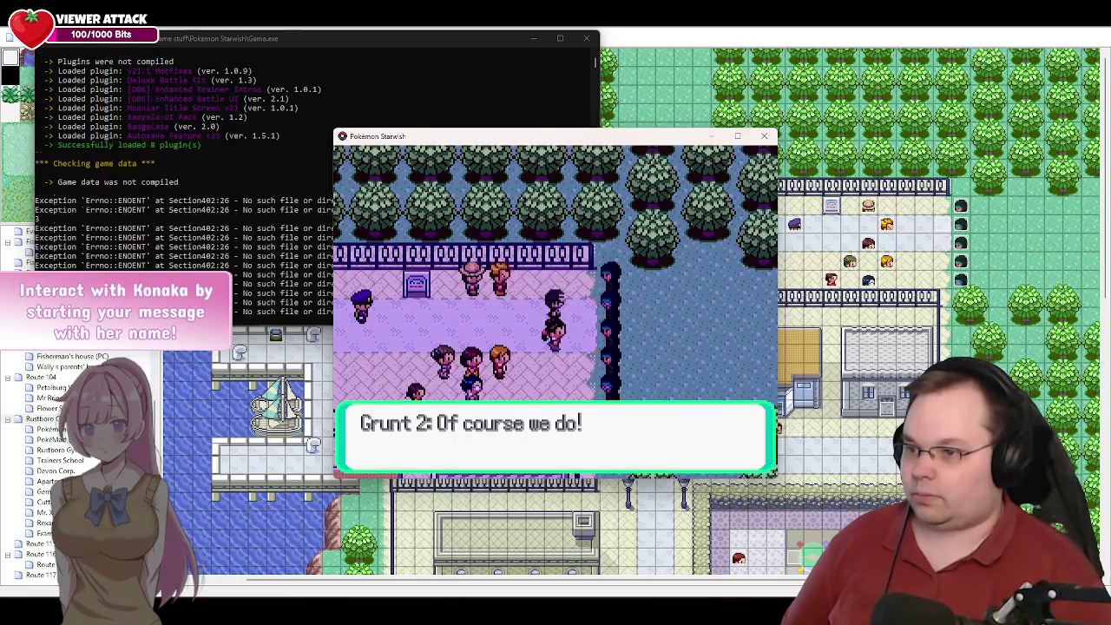
key(Return)
key(Return)
key(Return)
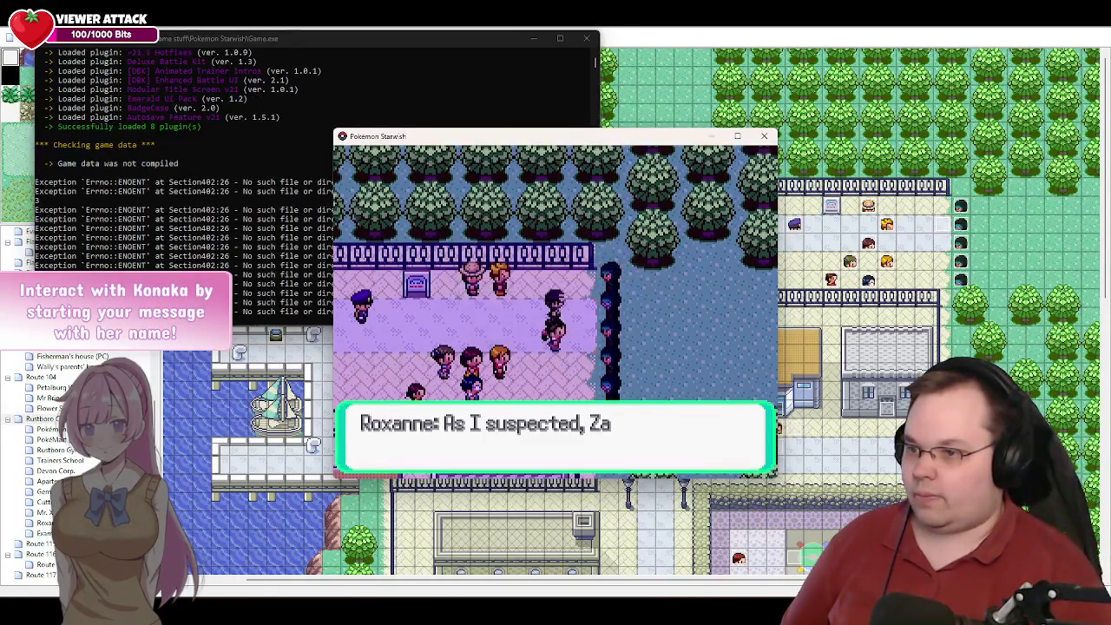
key(Return)
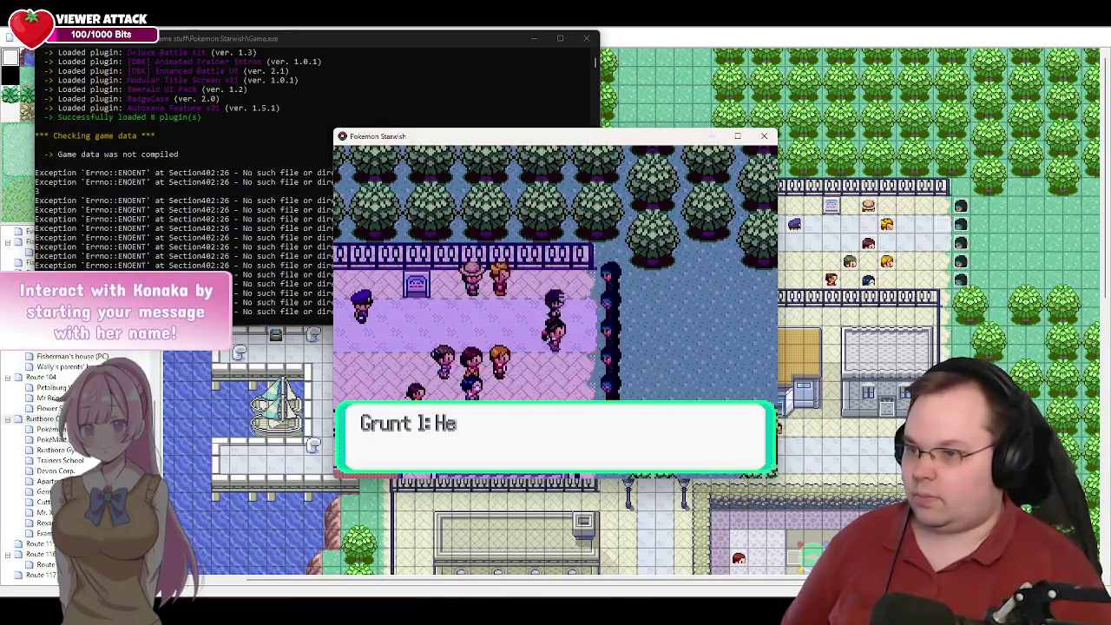
key(Return)
key(Return)
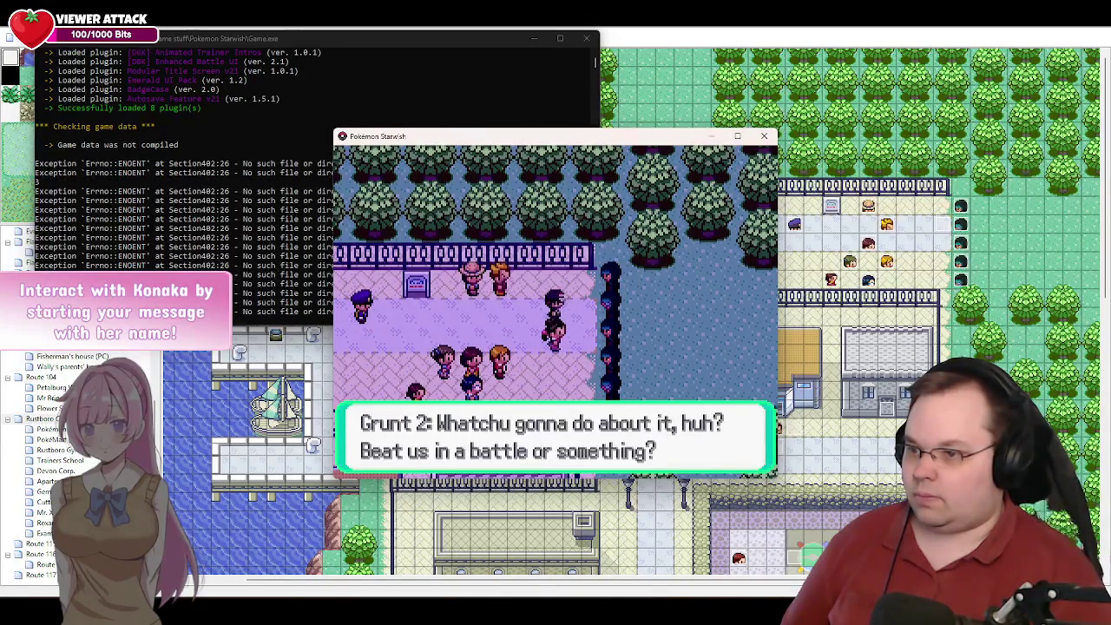
key(Return)
key(Return)
key(Return)
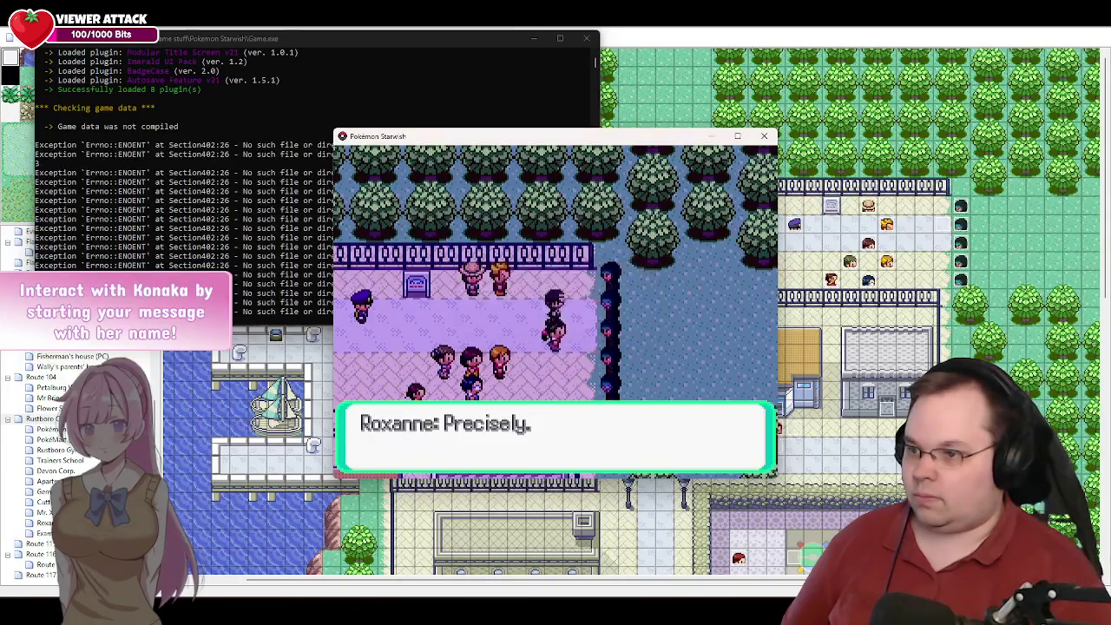
key(Return)
key(Return)
key(Return)
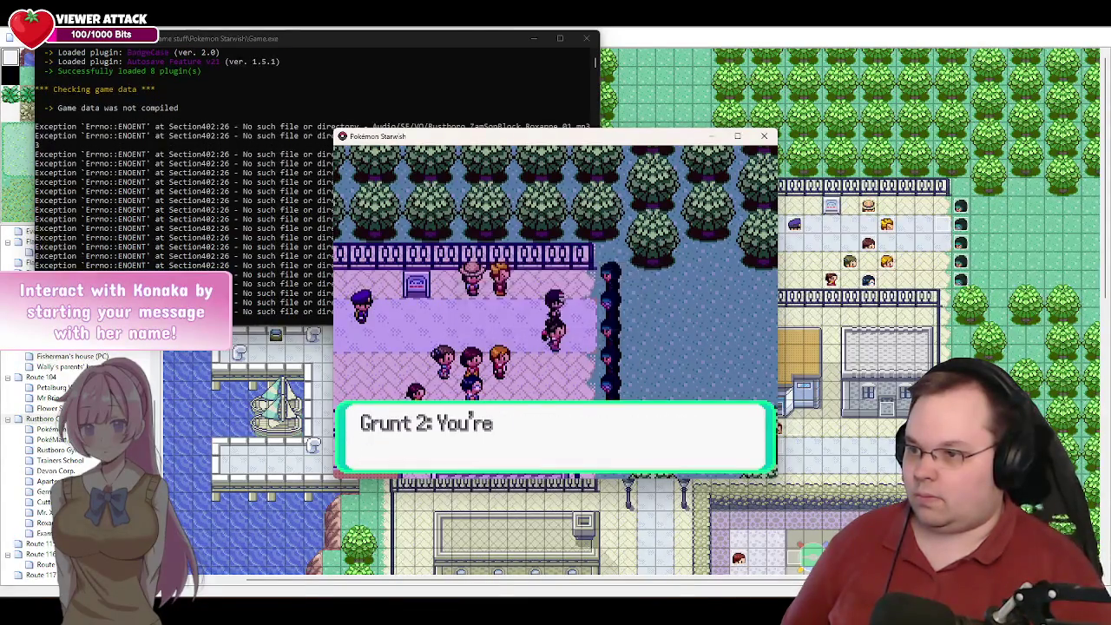
key(Return)
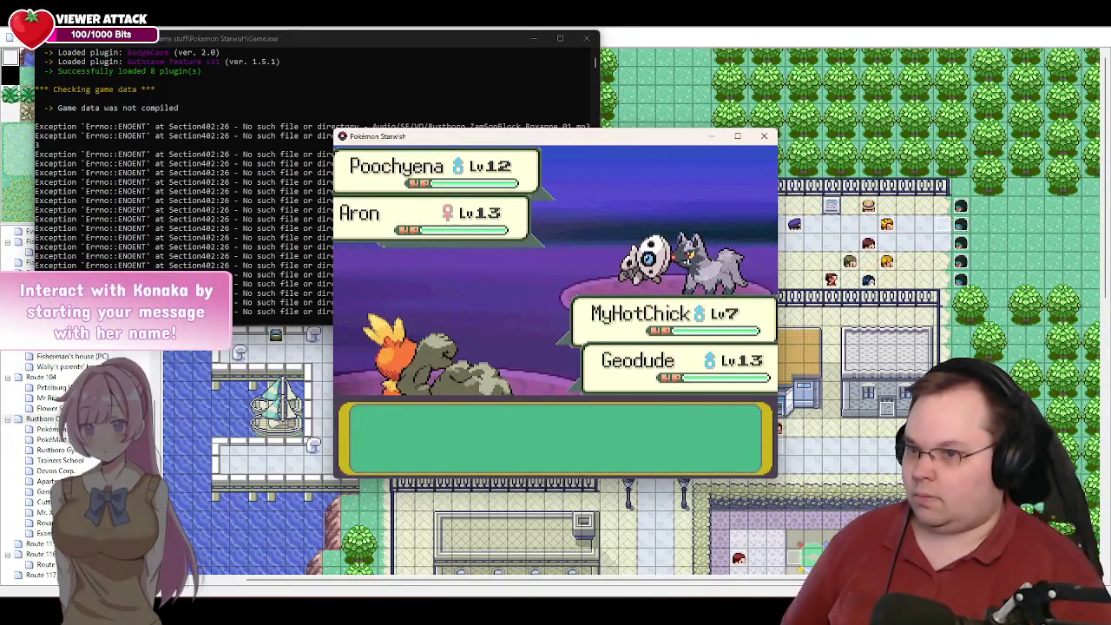
- Attempt RUN, then use the debug outcome menu to end the battle as a loss
key(Right)
key(Down)
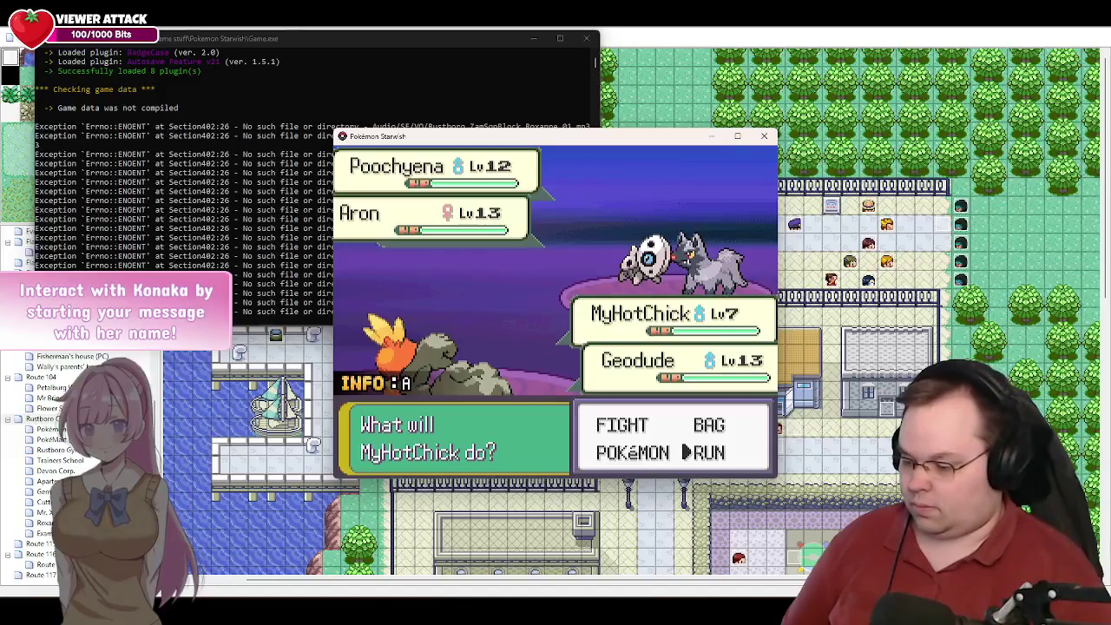
key(c)
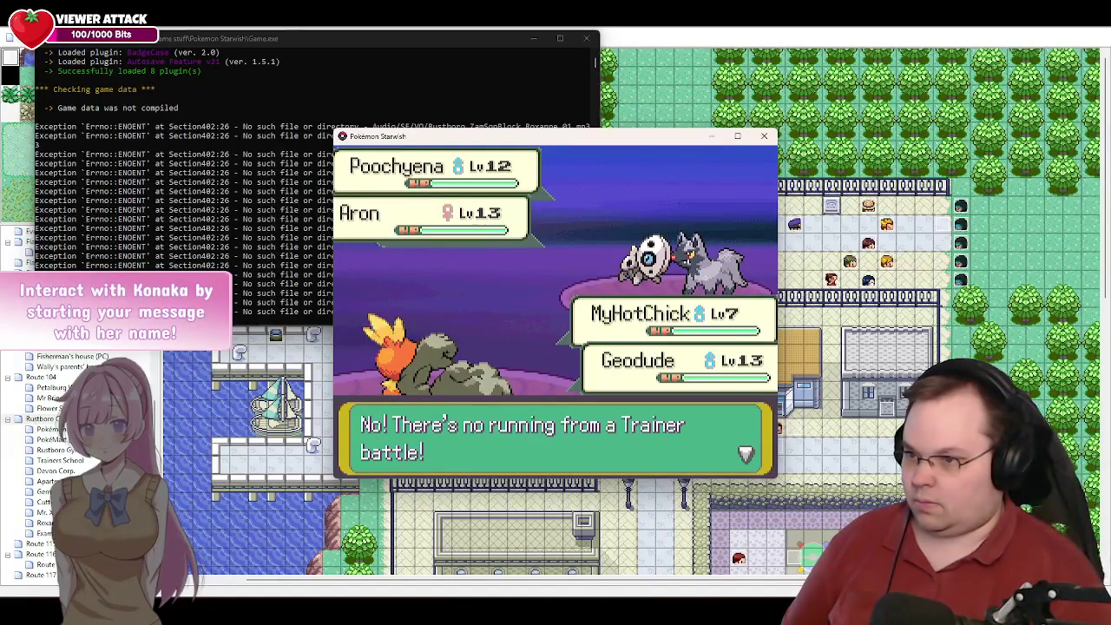
key(c)
key(ctrl+c)
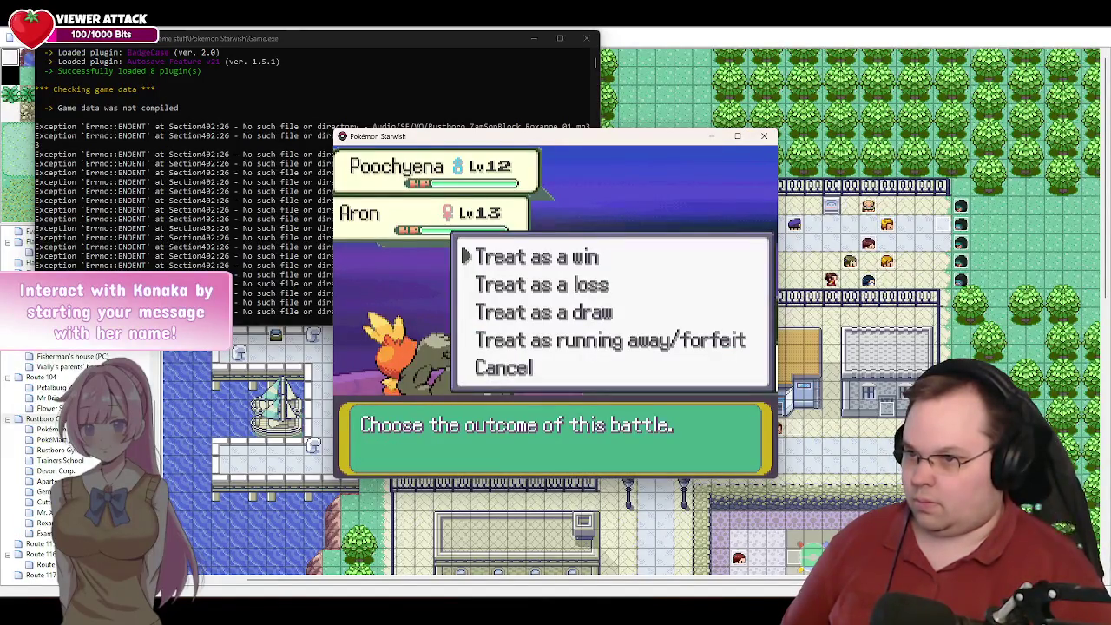
key(Down)
key(c)
key(c)
key(c)
key(c)
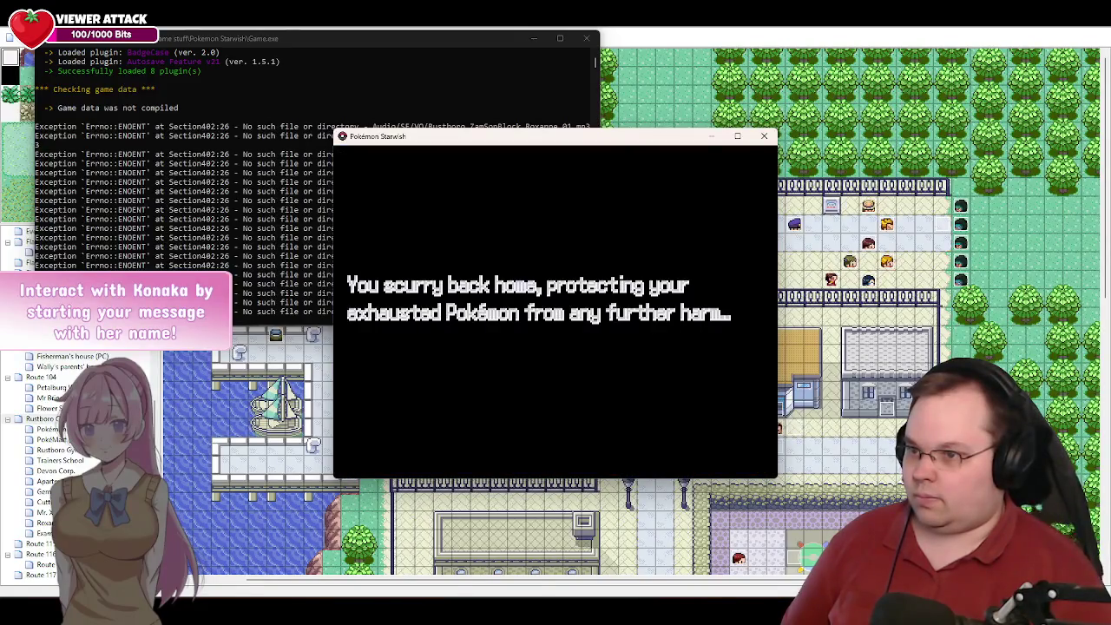
key(c)
key(Down)
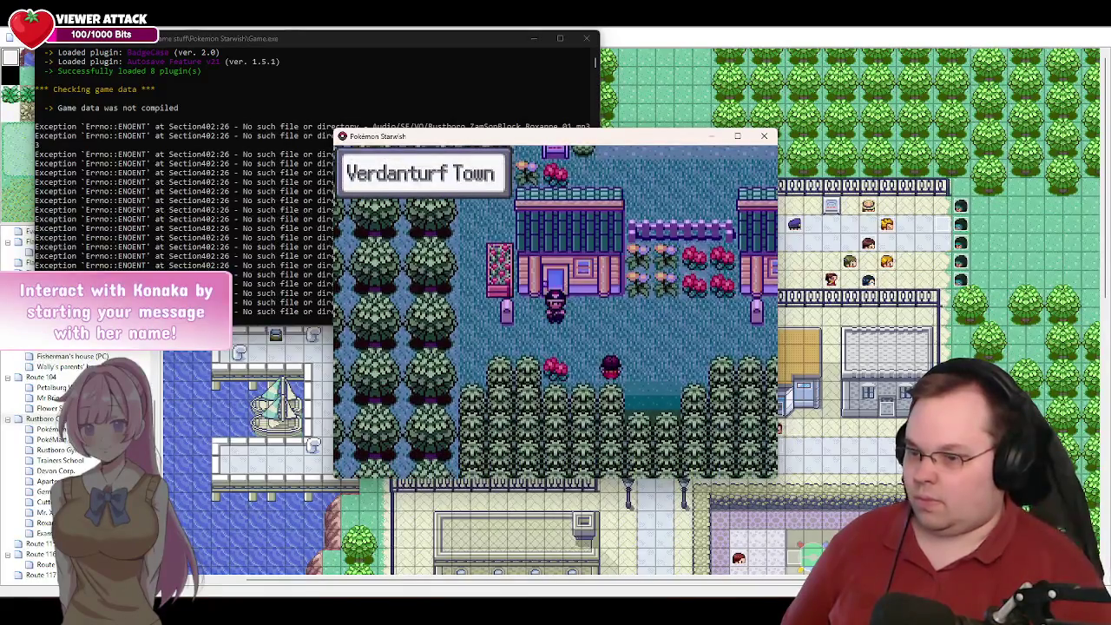
- Warp the player to 019 Rustboro City through the debug field options and walk along the street
key(x)
key(Up)
key(Up)
key(c)
key(c)
key(c)
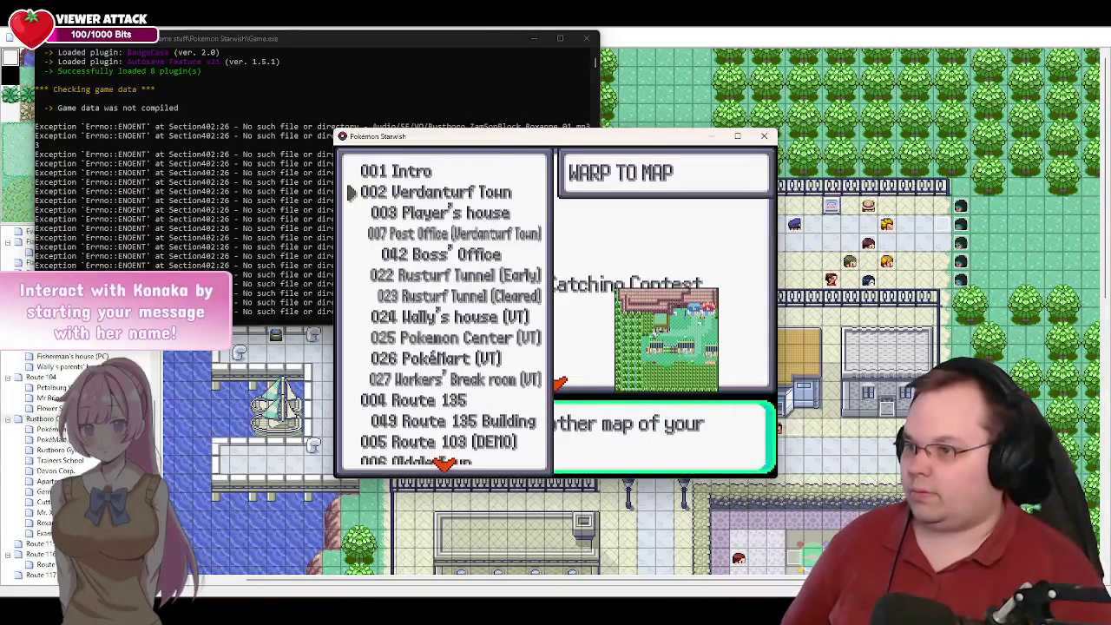
key(Right)
key(Right)
key(Right)
key(Right)
key(Up)
key(Up)
key(Up)
key(Up)
key(Up)
key(Up)
key(c)
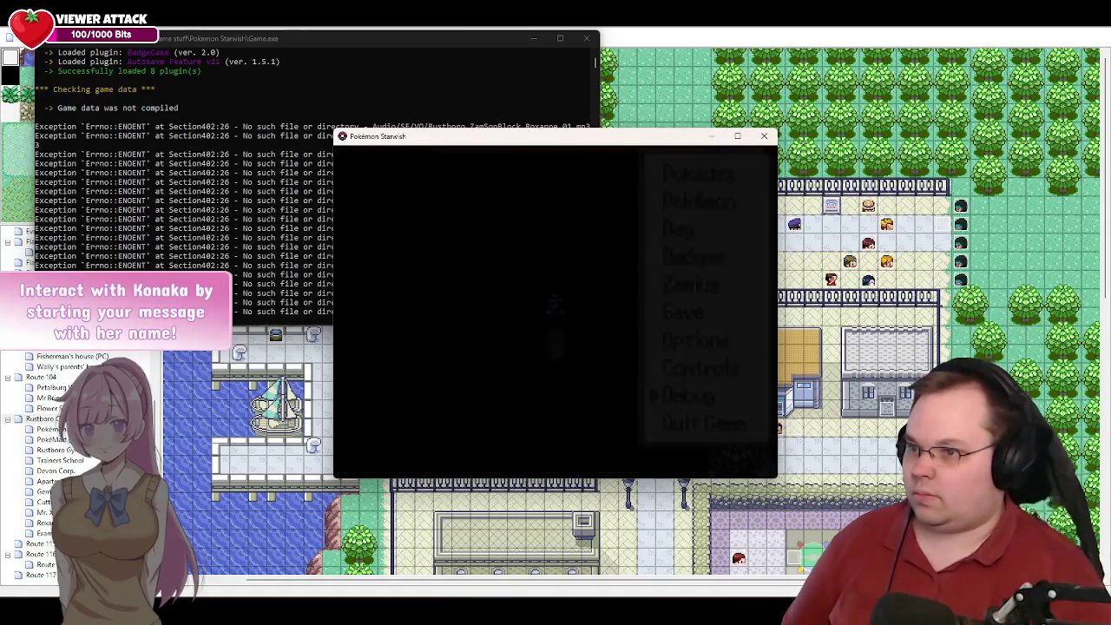
key(c)
key(c)
key(c)
key(x)
key(x)
key(x)
key(Right)
key(Right)
key(Right)
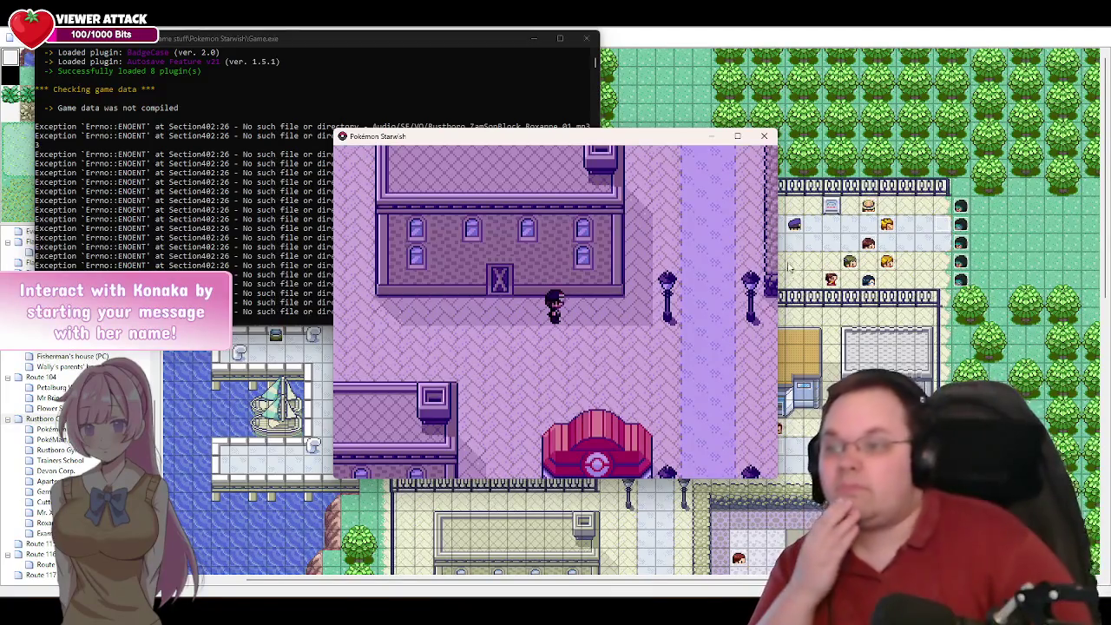
- Close the game, open event 047, and scroll page 3's facing-direction branches and move routes
click(764, 135)
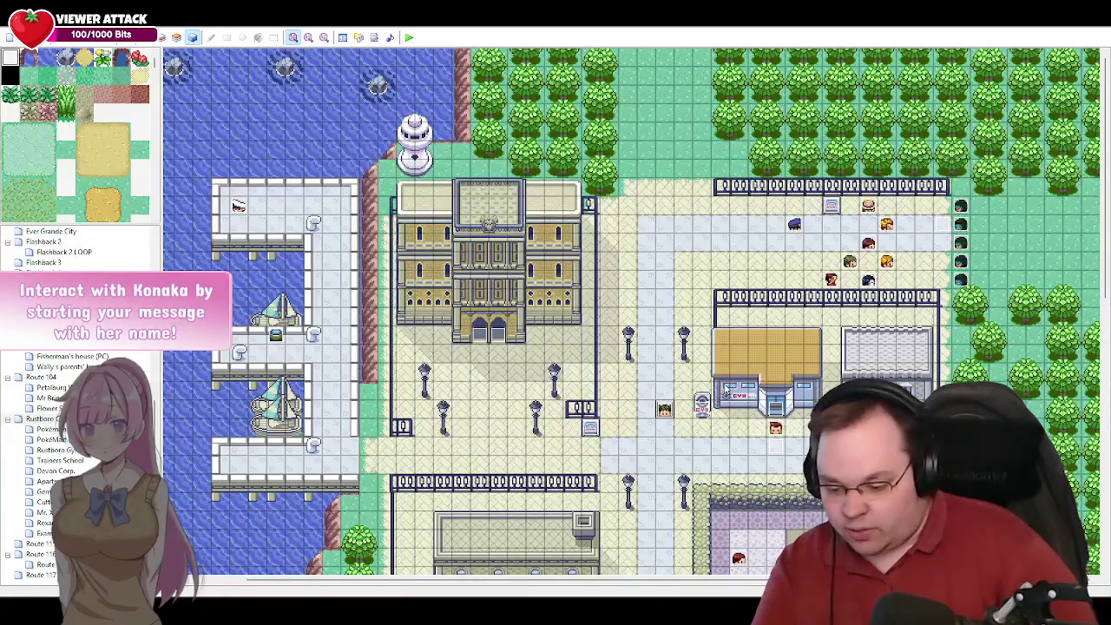
double_click(775, 428)
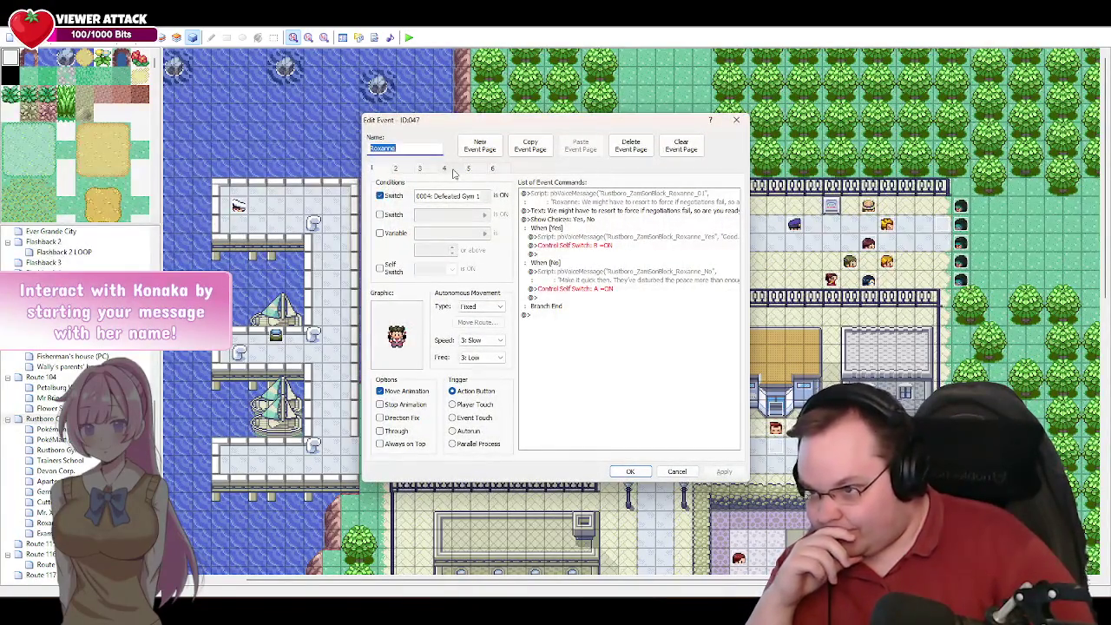
click(426, 170)
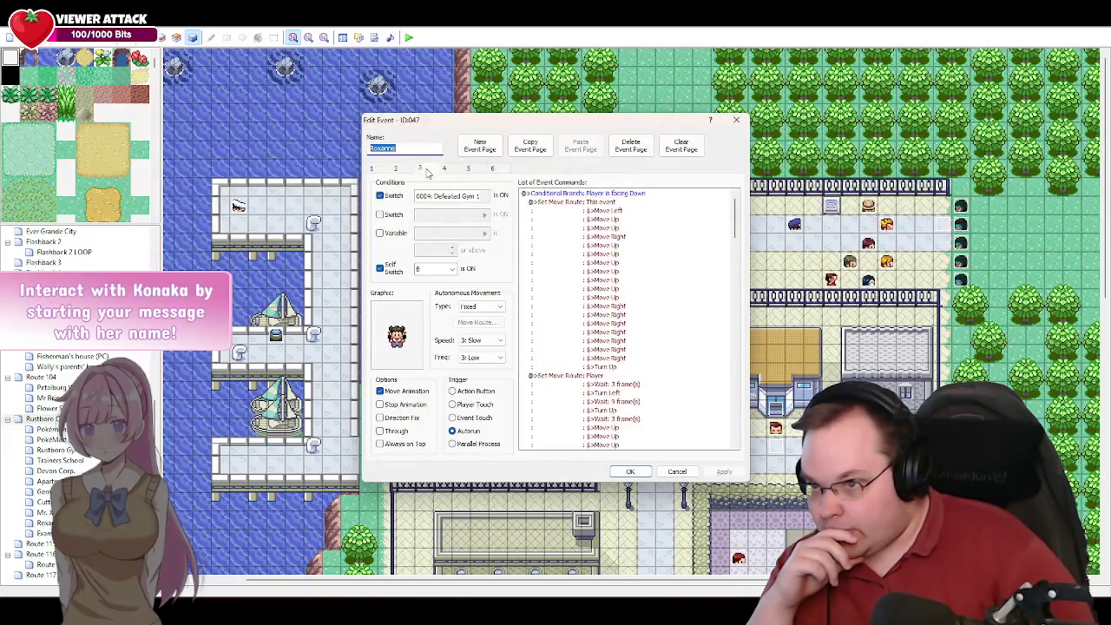
click(405, 170)
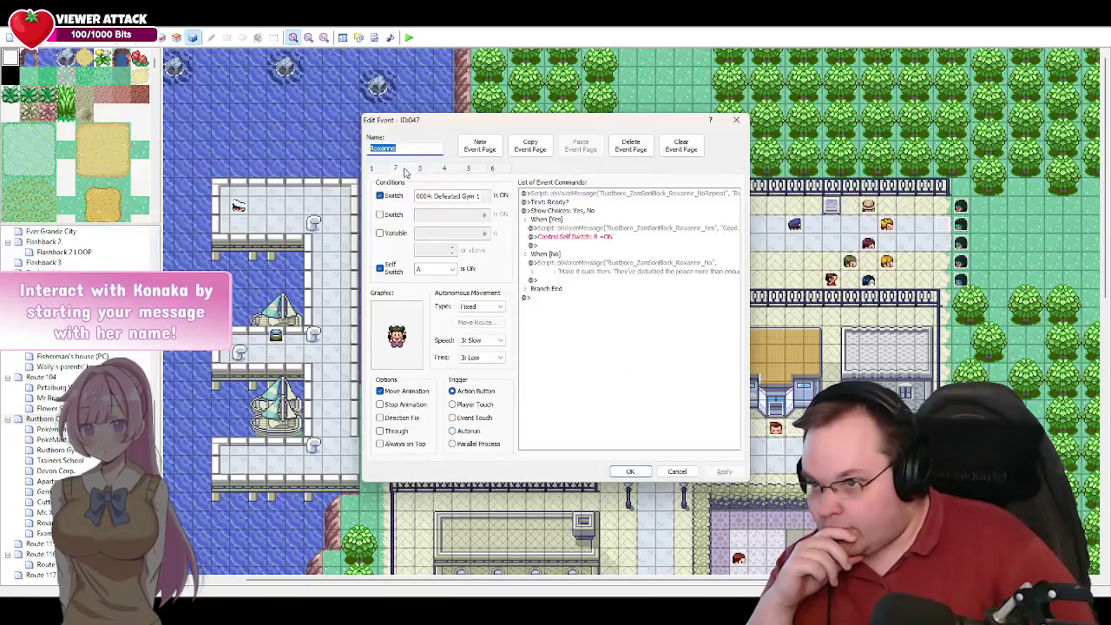
click(427, 170)
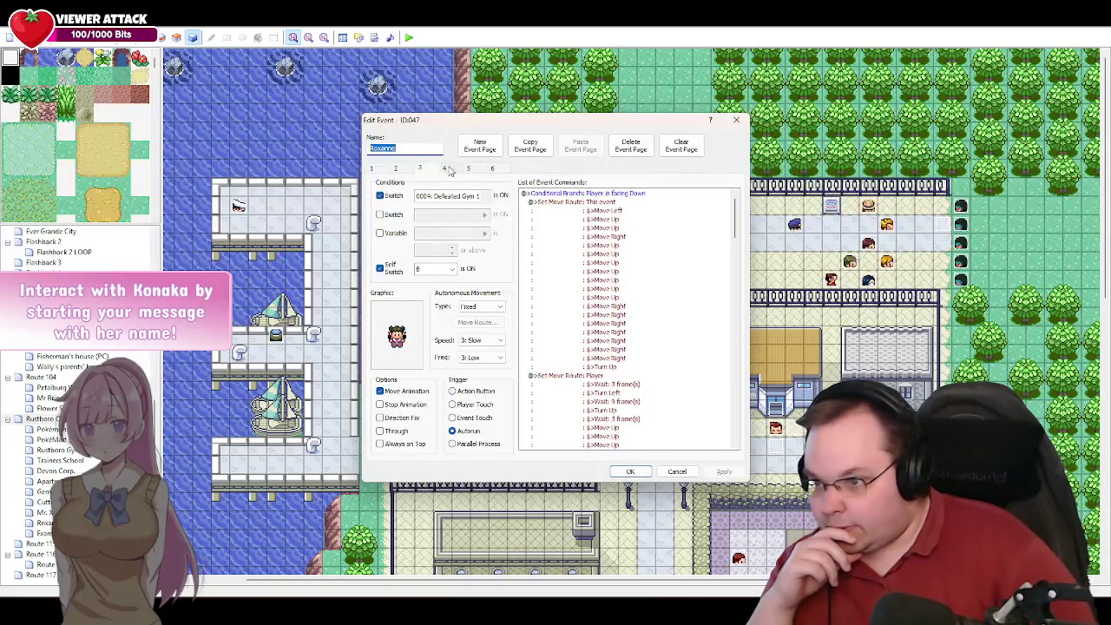
mouse_move(735, 217)
mouse_down()
mouse_move(735, 428)
mouse_move(722, 435)
mouse_move(729, 406)
mouse_up()
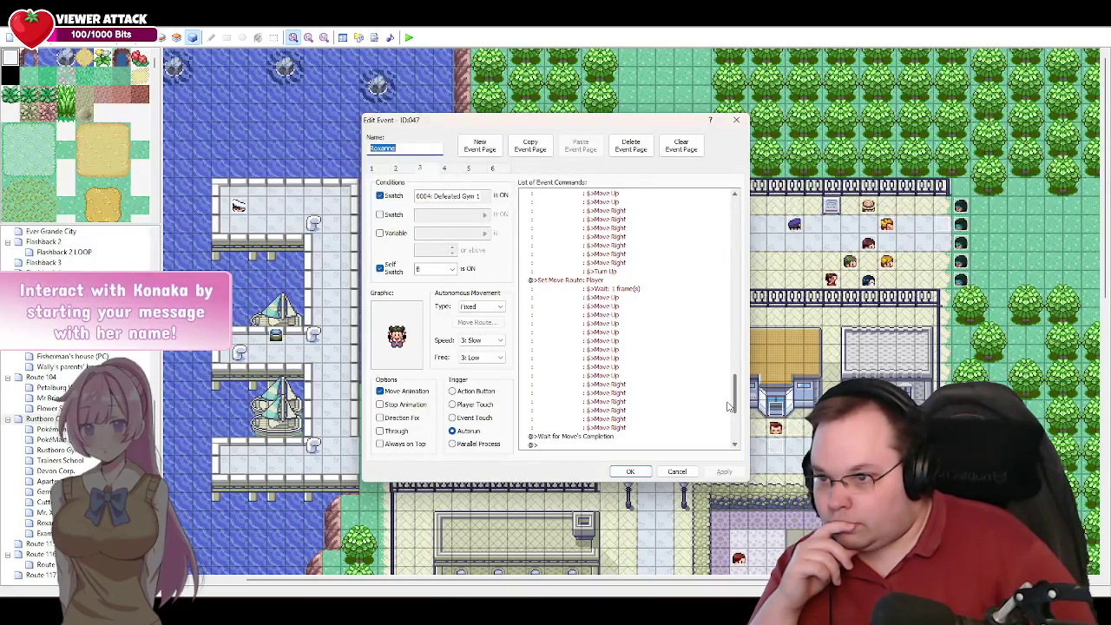
mouse_move(729, 406)
mouse_down()
mouse_move(731, 295)
mouse_move(731, 308)
mouse_up()
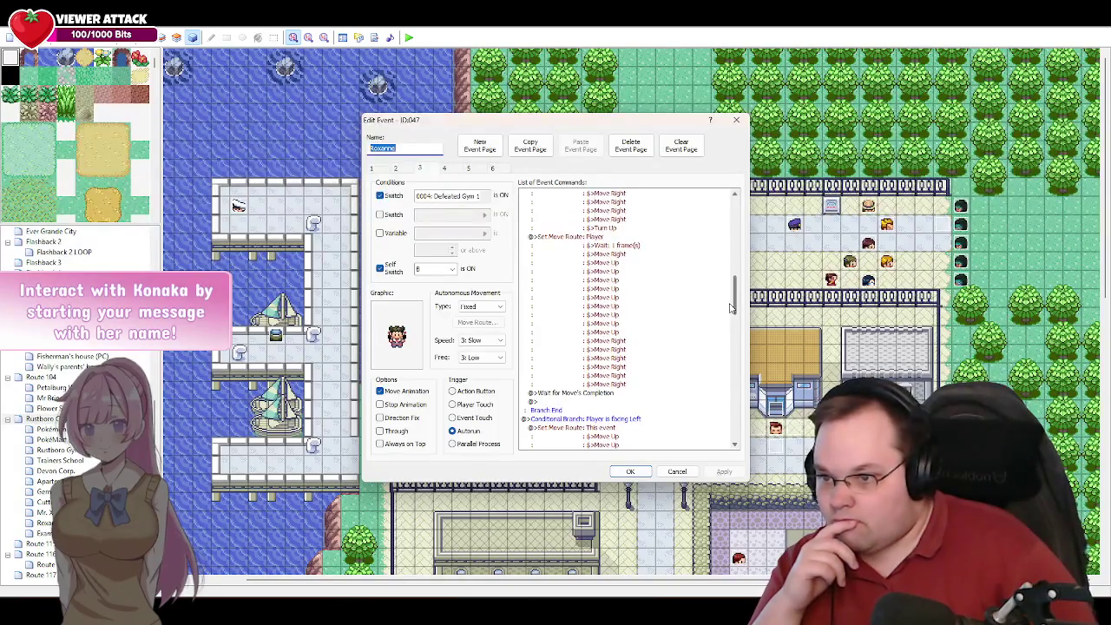
mouse_move(731, 305)
mouse_down()
mouse_move(729, 236)
mouse_move(668, 228)
mouse_up()
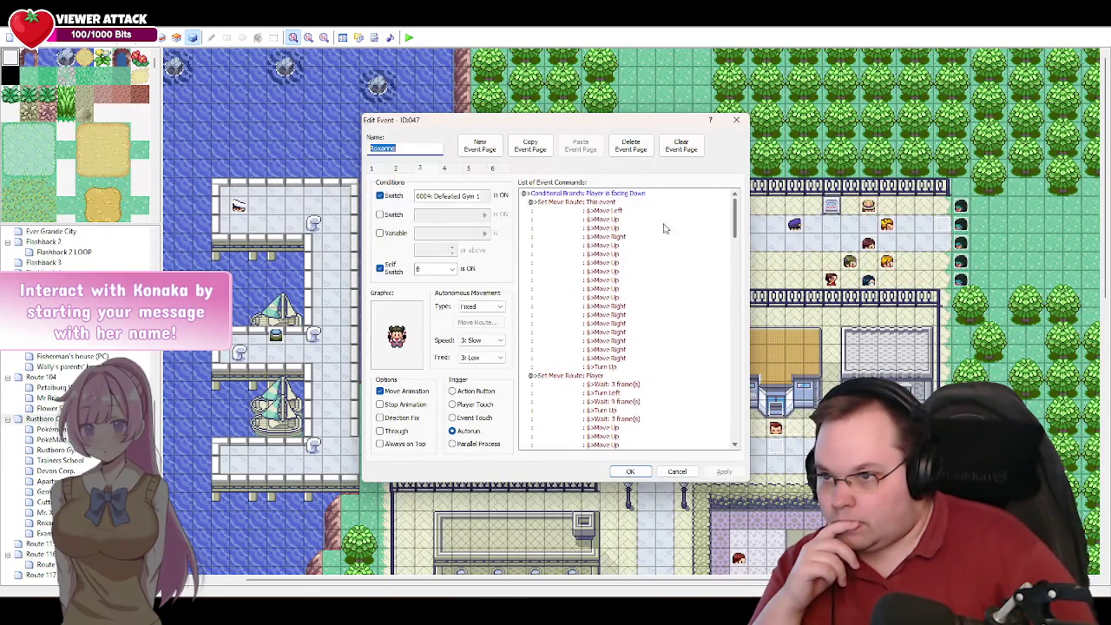
- Show page 4 of event 047 and scroll down to its TrainerBattle script
click(445, 169)
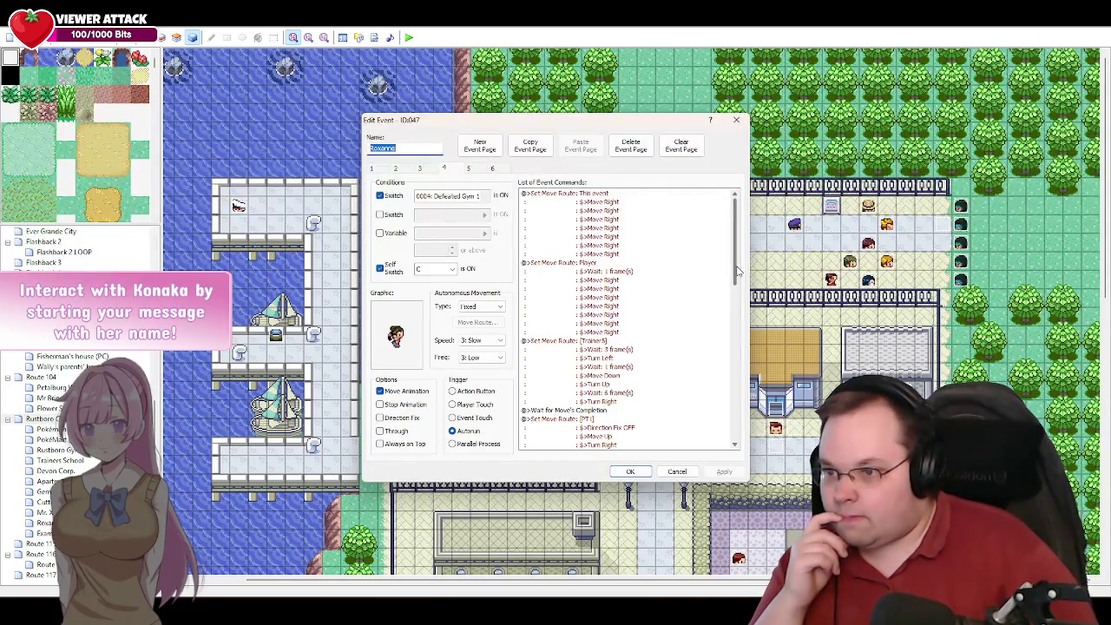
drag(737, 271, 734, 441)
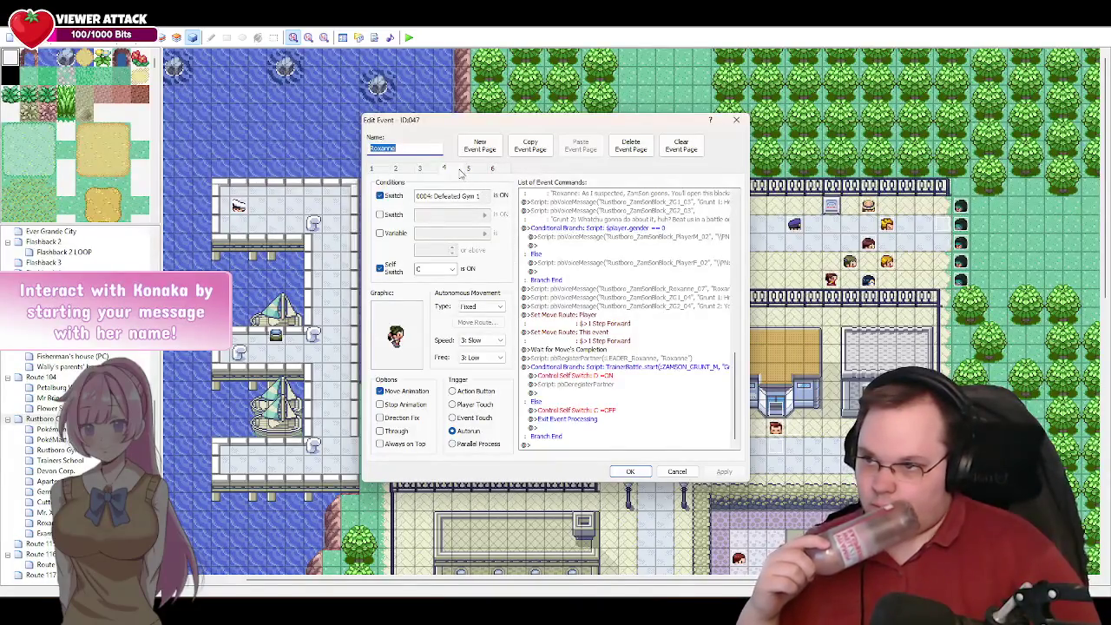
click(466, 170)
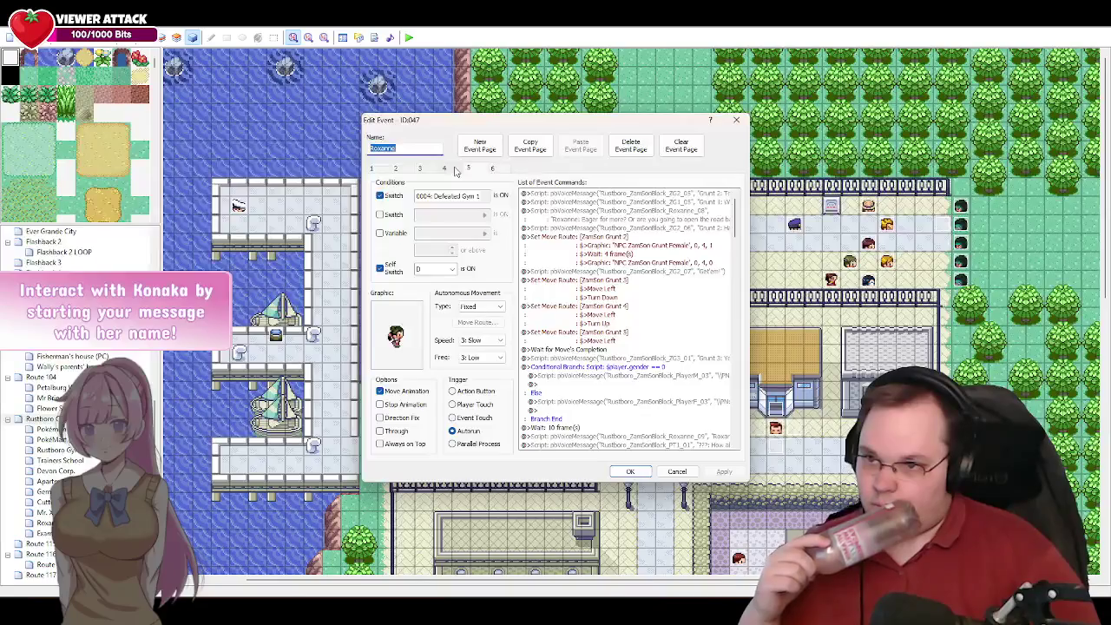
click(445, 169)
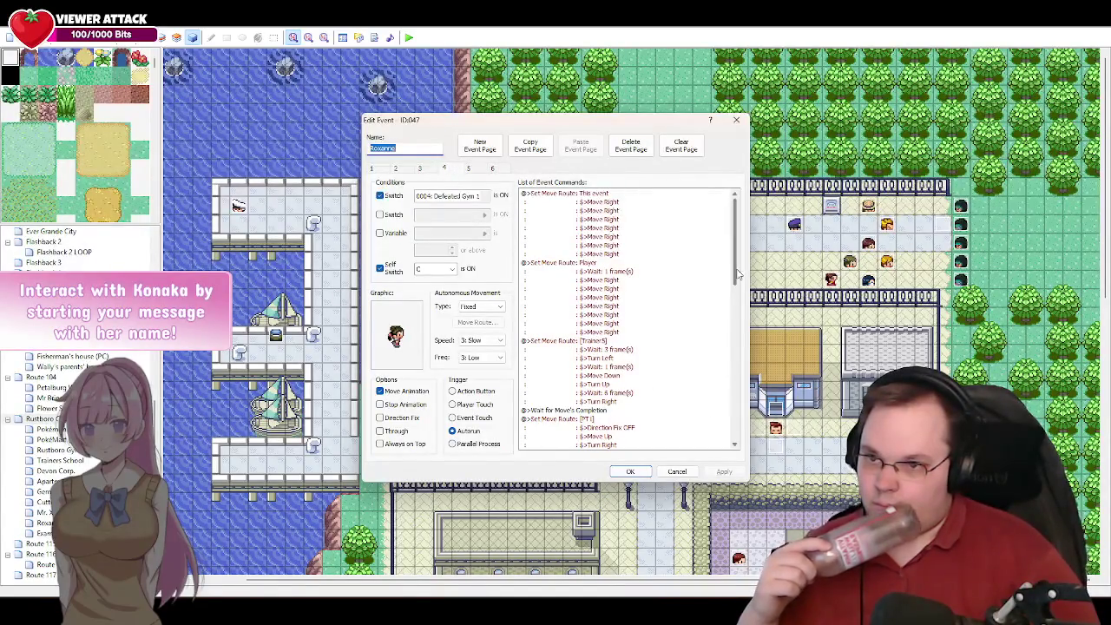
drag(738, 274, 739, 431)
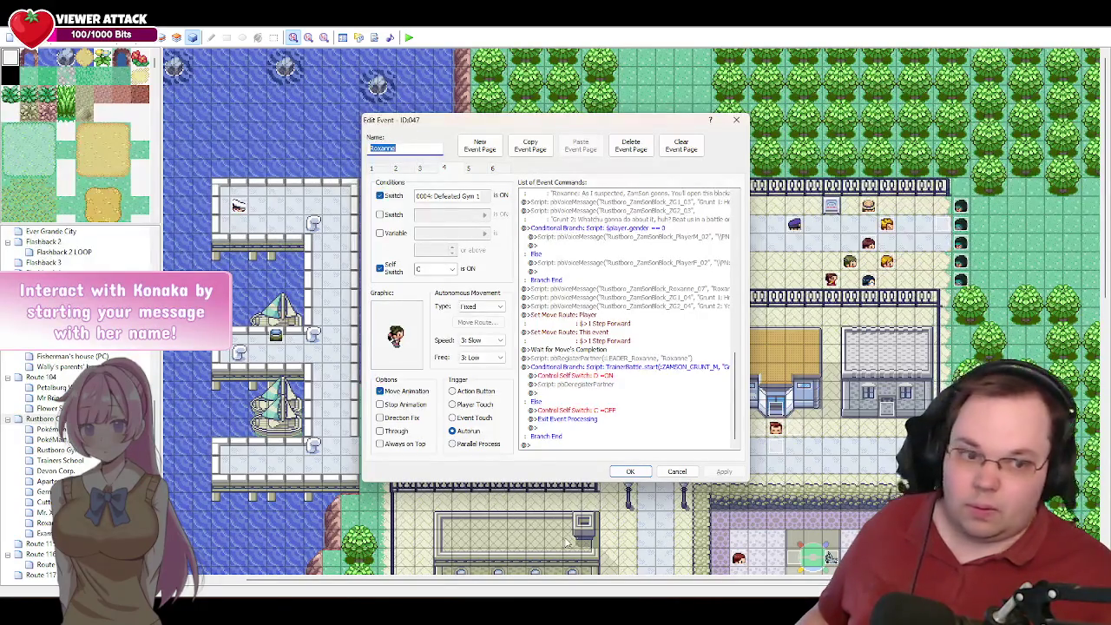
key(Return)
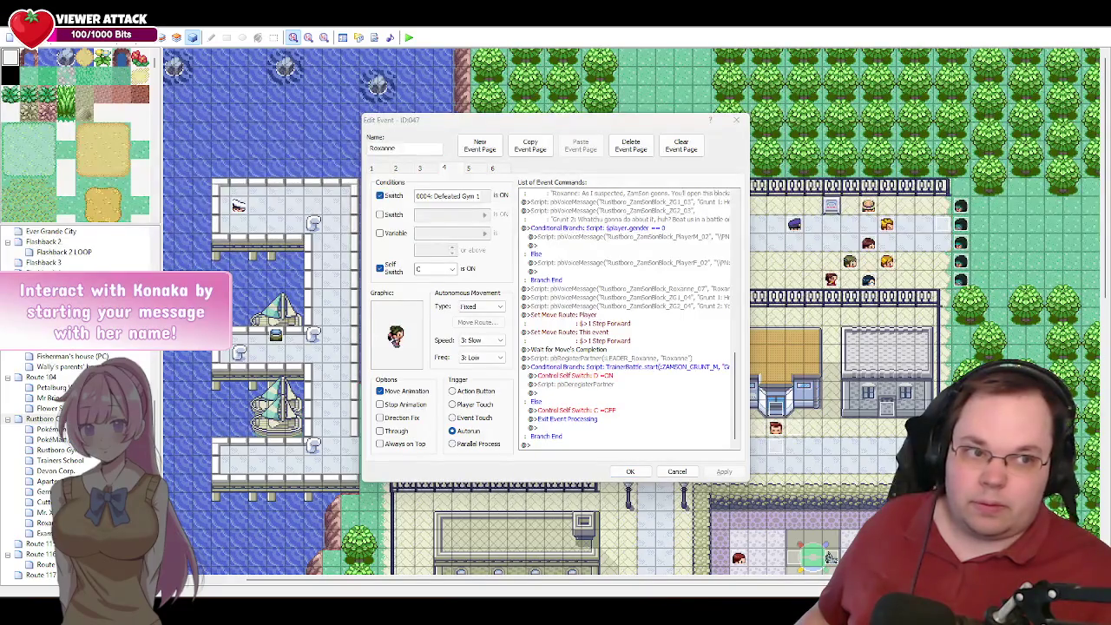